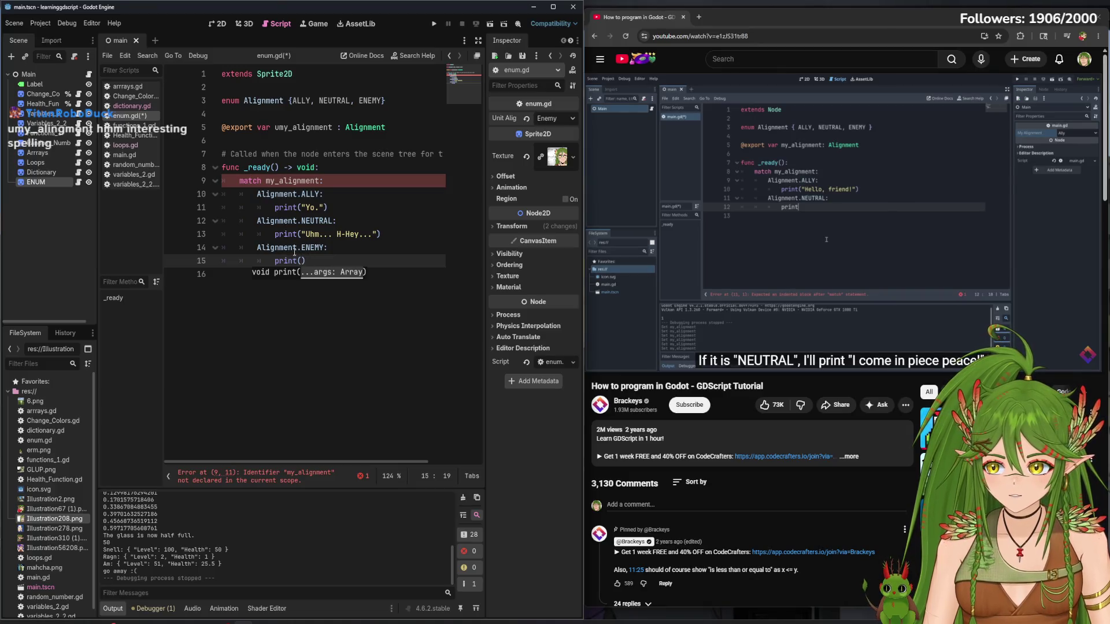
# Fix the 'umy_alignment' typo on line 5 and change the ENEMY print to 'GRRRRRR RAUR BARK GRRR'.
pyautogui.click(283, 127)
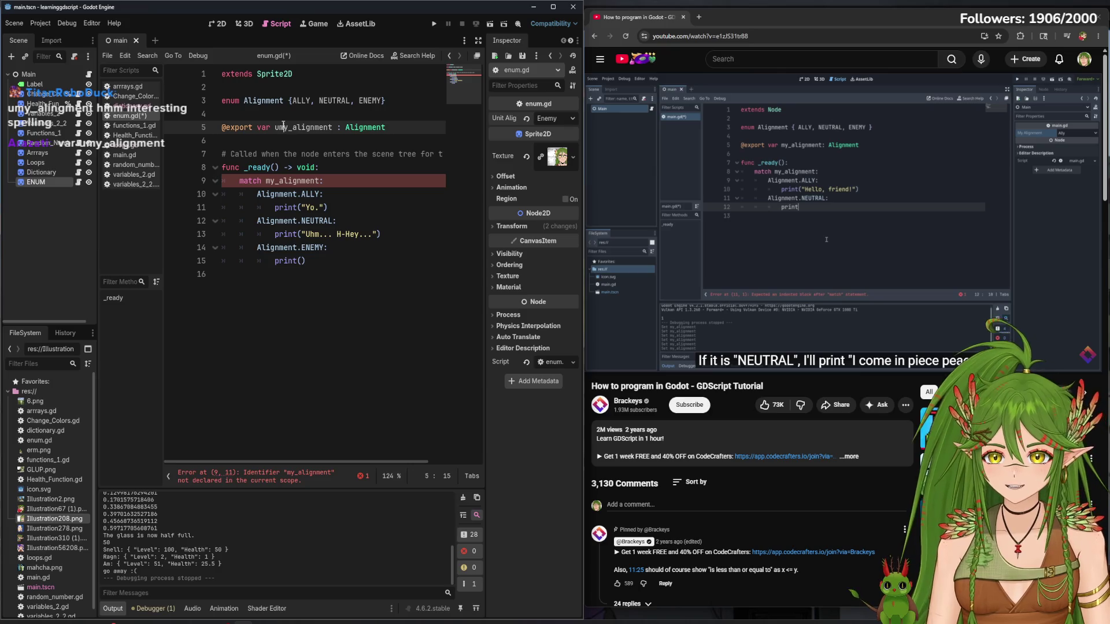
pyautogui.press('BackSpace')
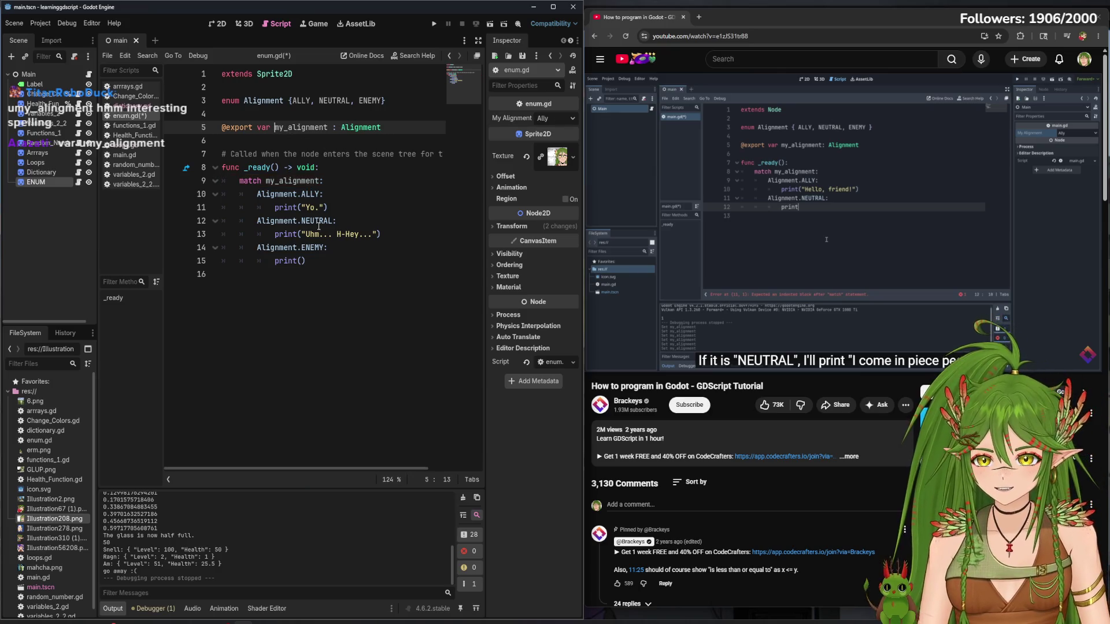
pyautogui.click(301, 261)
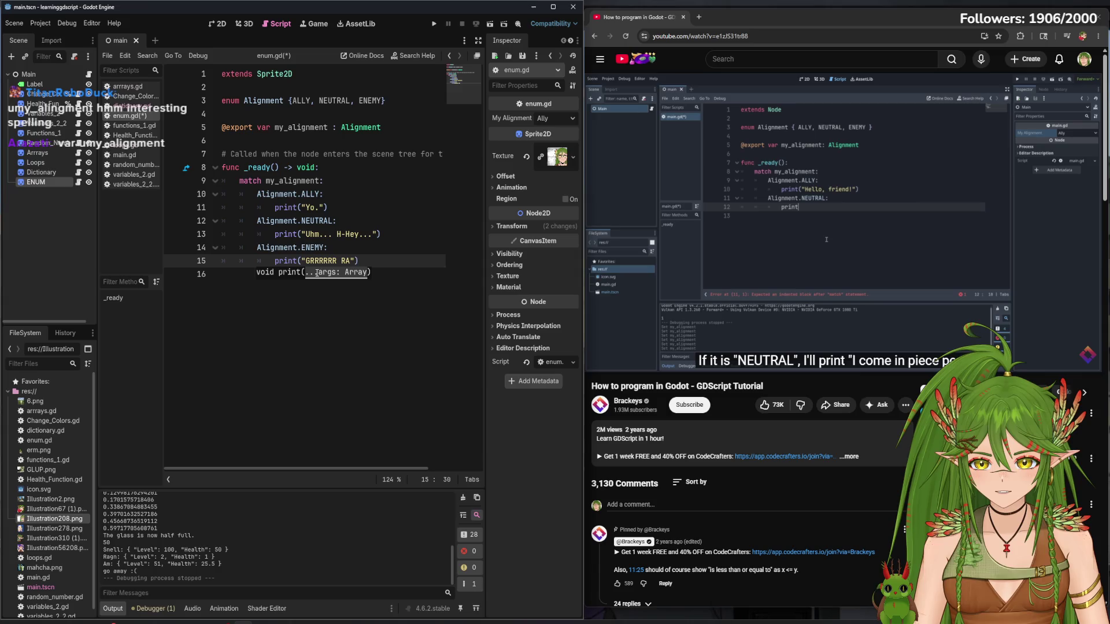
pyautogui.write('UR BARK GRRR')
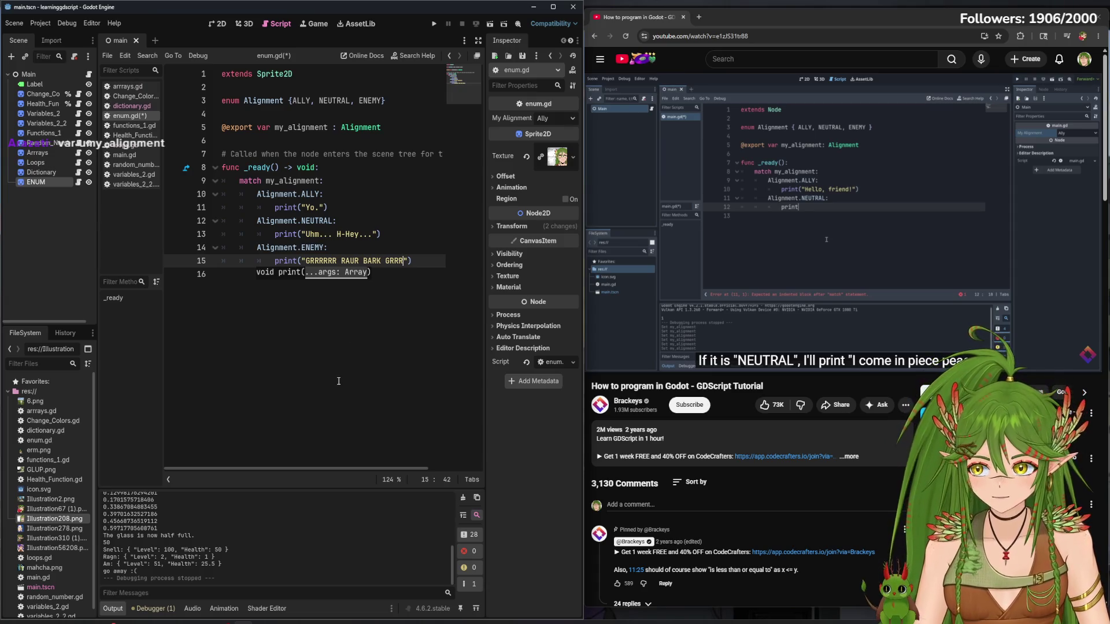
# Add an indented new line after the ENEMY case for another match branch.
pyautogui.click(743, 293)
pyautogui.click(768, 234)
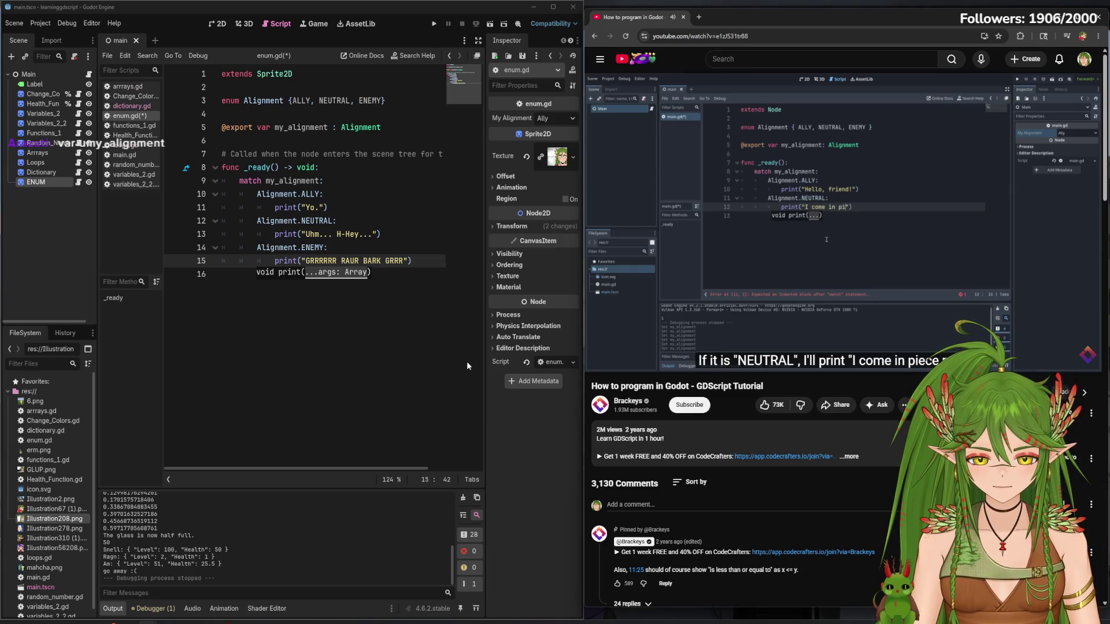
pyautogui.click(848, 221)
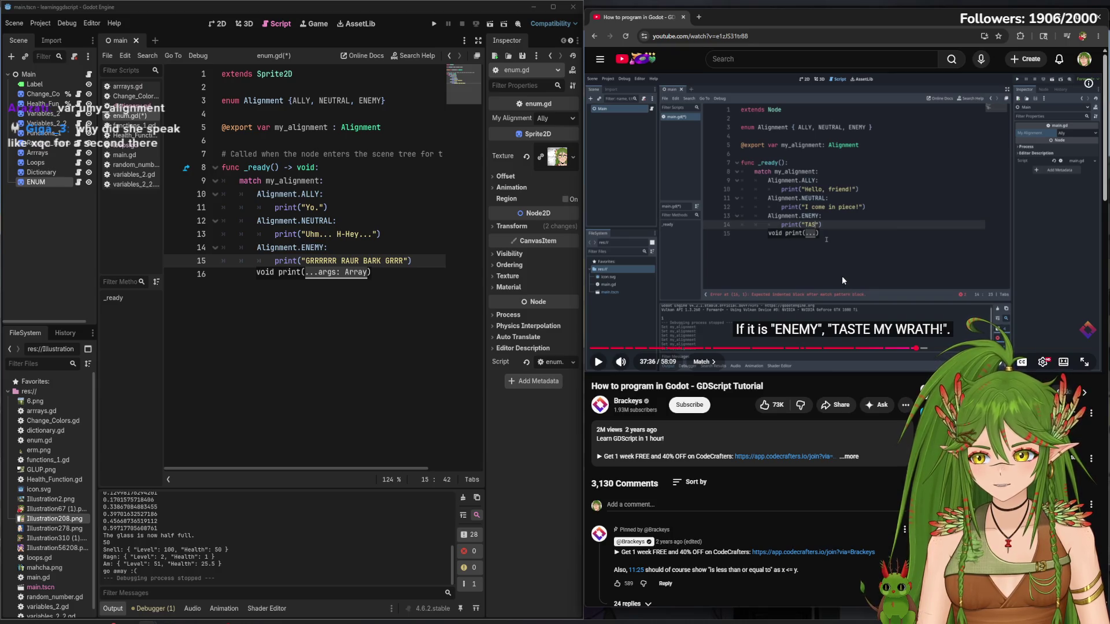
pyautogui.click(848, 259)
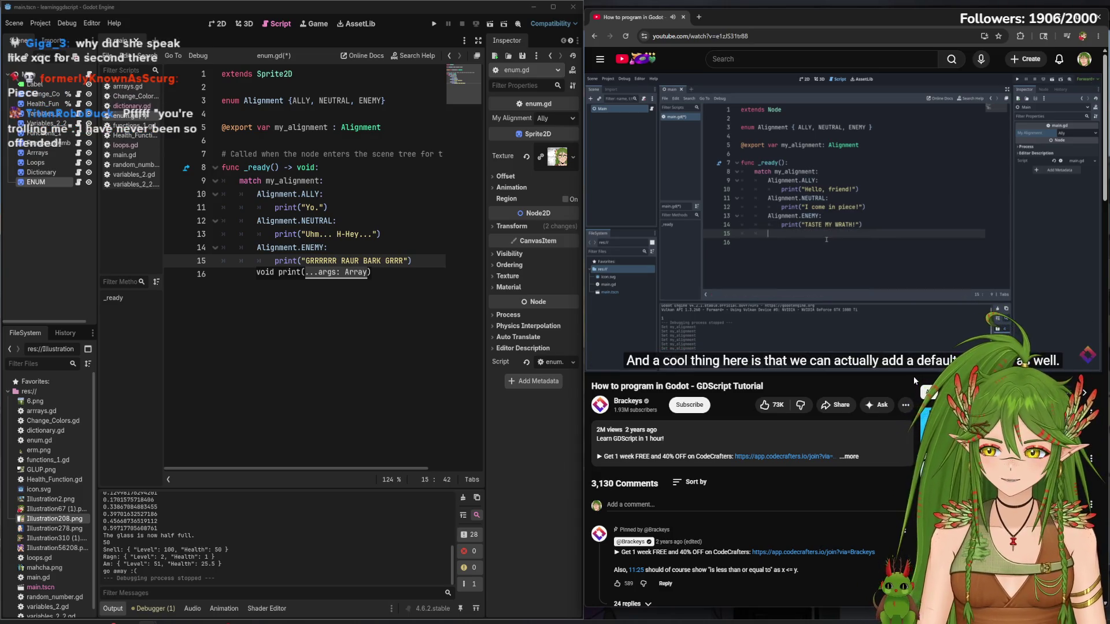
pyautogui.moveTo(906, 363)
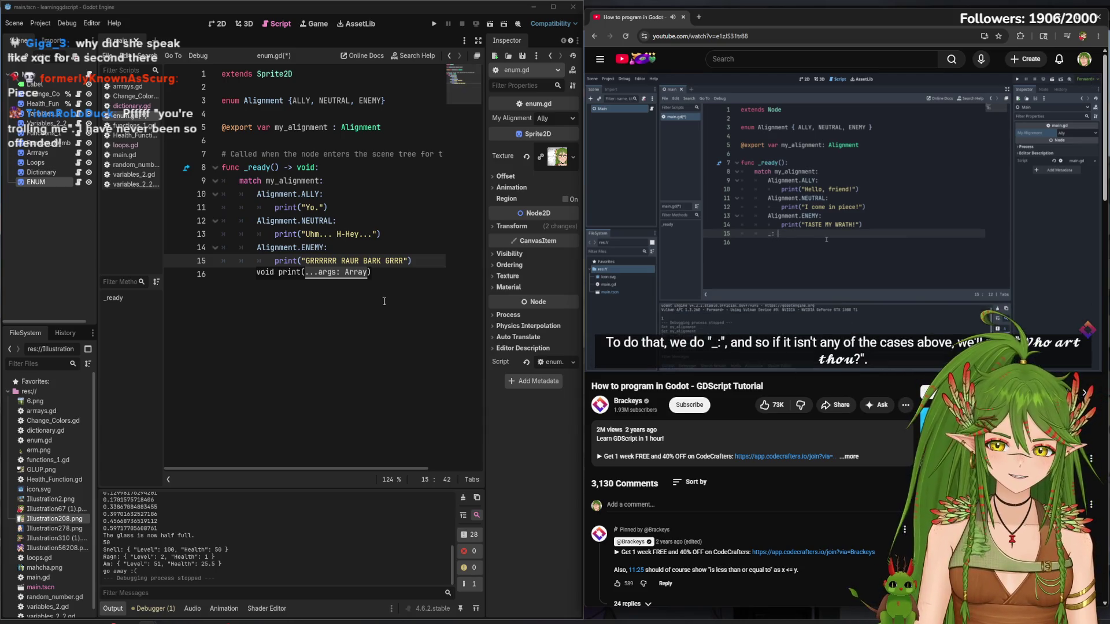
pyautogui.click(400, 278)
pyautogui.press('Tab')
pyautogui.press('Tab')
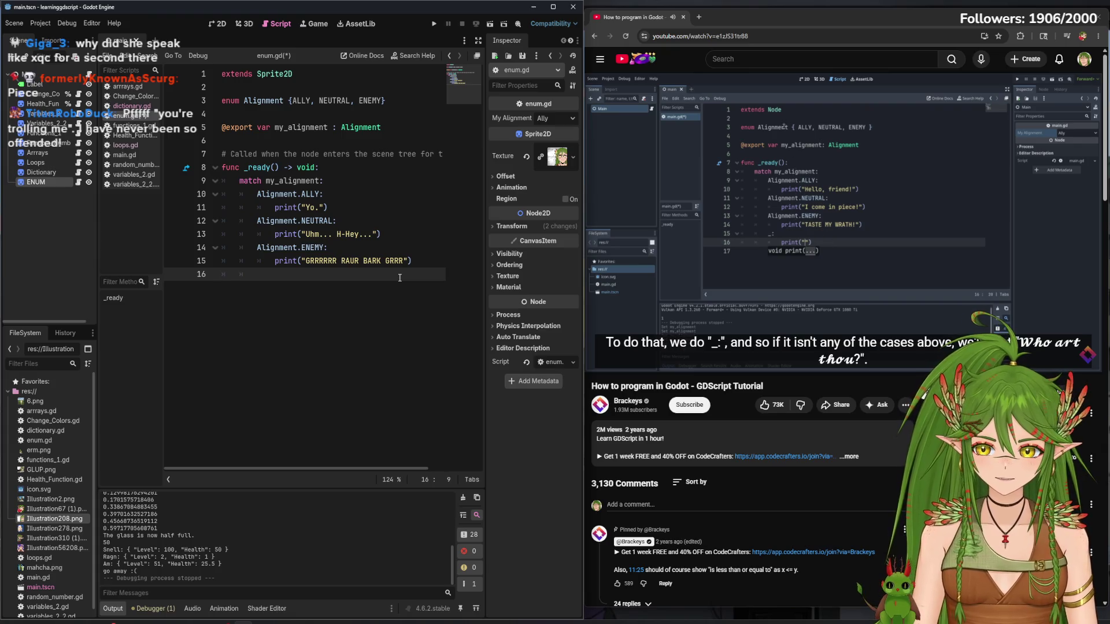
# Add a wildcard '_:' match case whose body prints 'where am i'.
pyautogui.write('_')
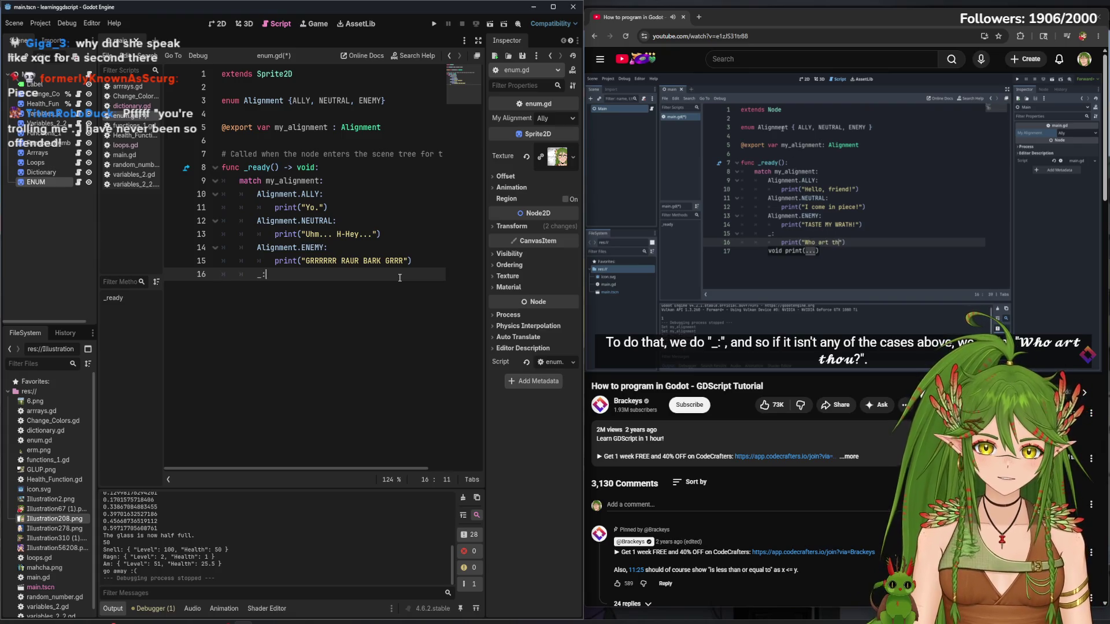
pyautogui.write(':')
pyautogui.press('Return')
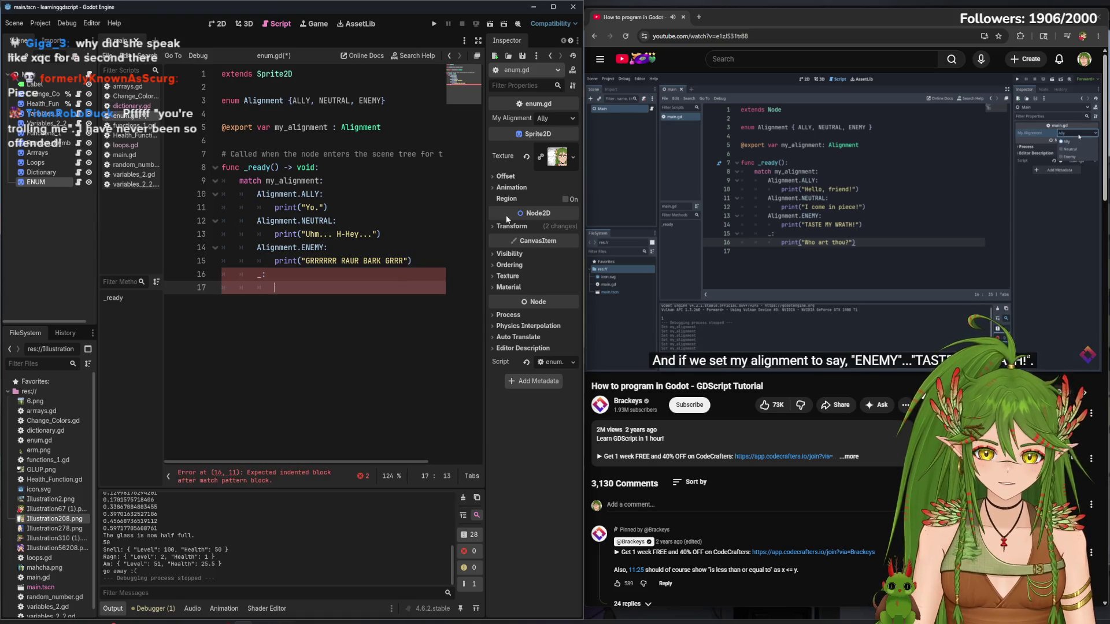
pyautogui.press('BackSpace')
pyautogui.write('p')
pyautogui.press('BackSpace')
pyautogui.press('Tab')
pyautogui.write('print')
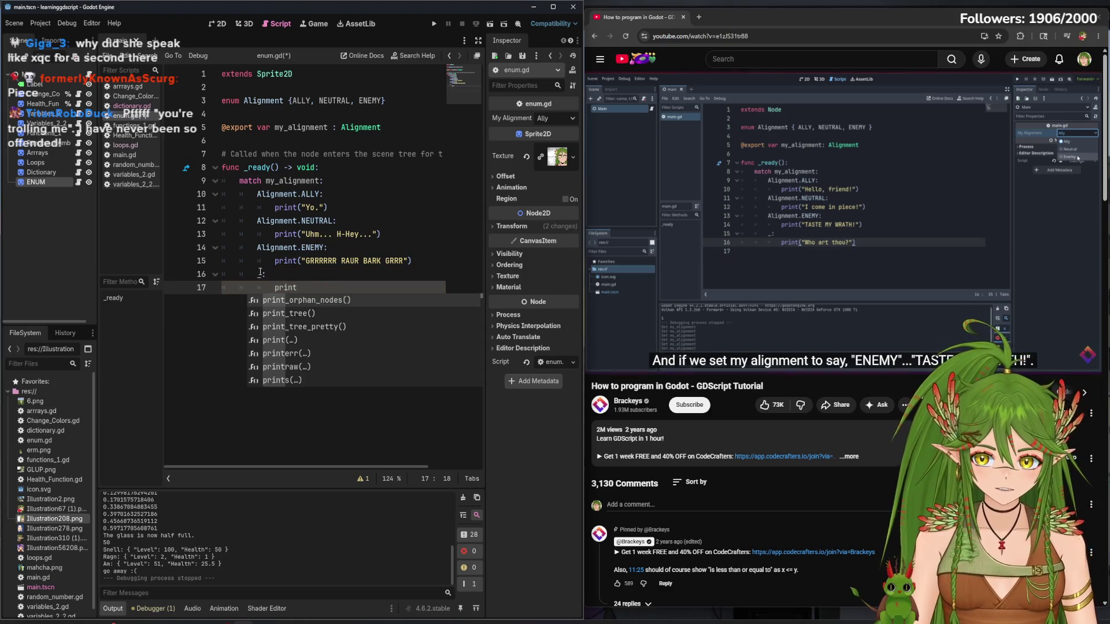
pyautogui.press('Escape')
pyautogui.press('Up')
pyautogui.press('Home')
pyautogui.click(320, 285)
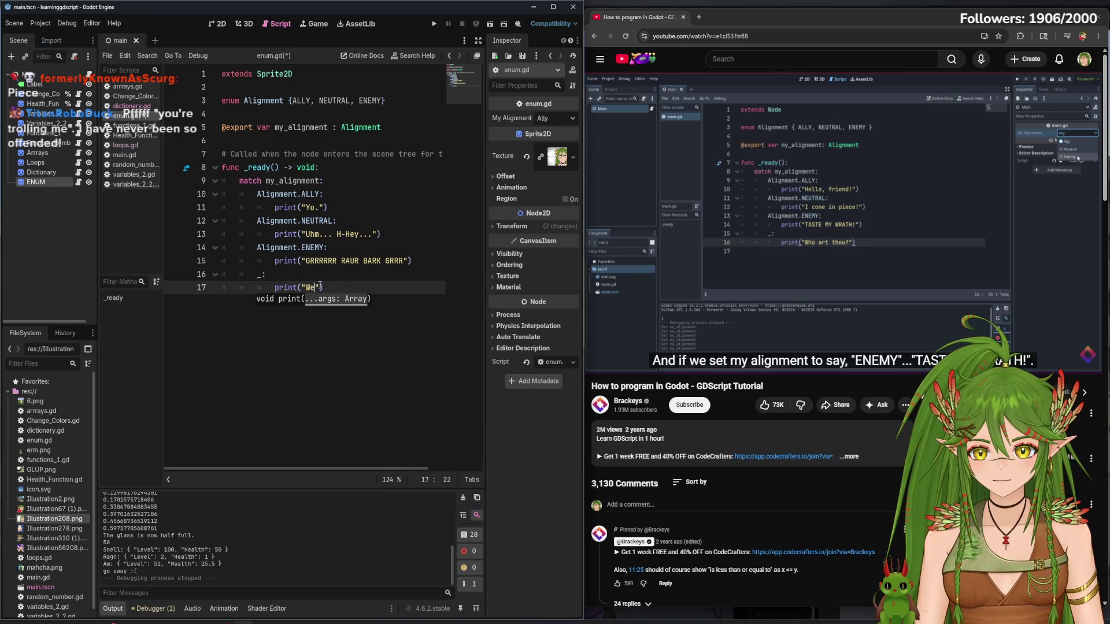
# Set the node's My Alignment property to Enemy in the Inspector.
pyautogui.click(744, 248)
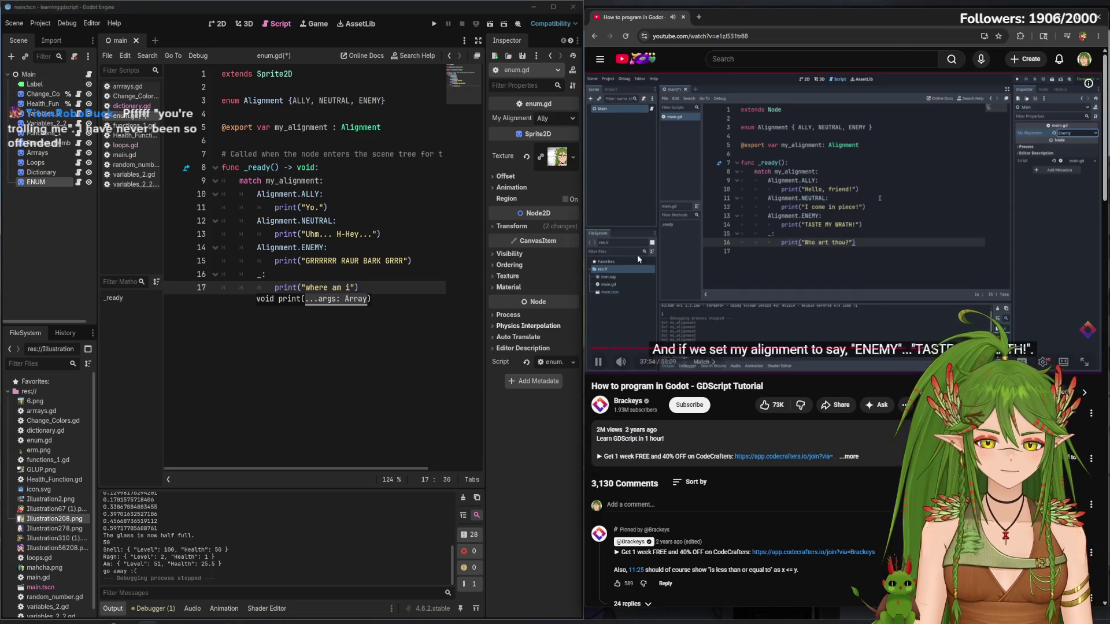
pyautogui.click(555, 118)
pyautogui.click(559, 156)
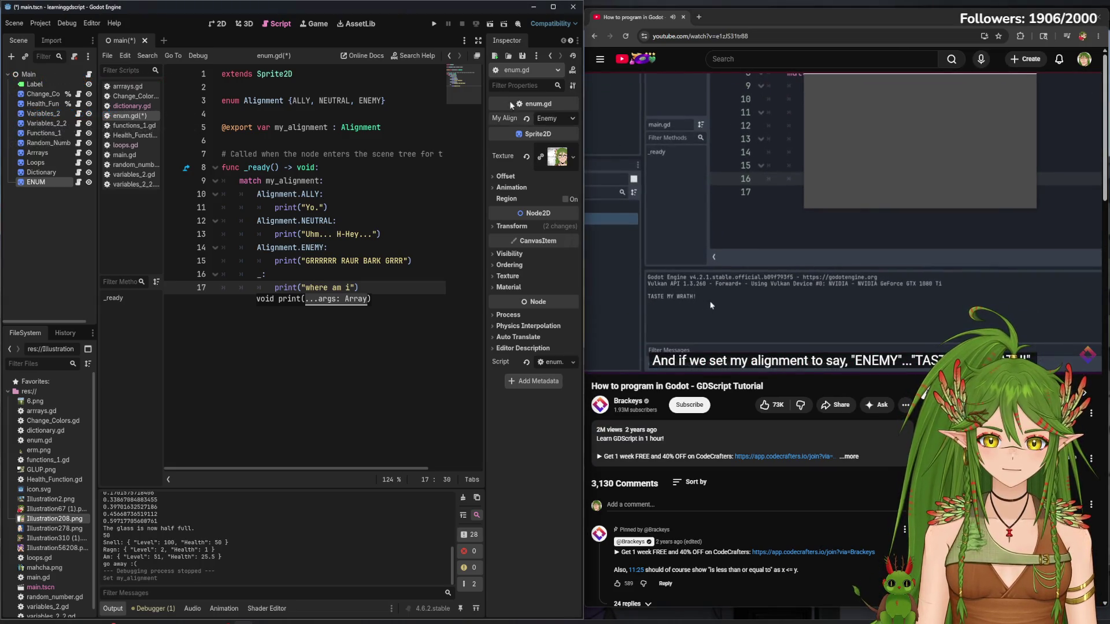
# Run the project to check the Enemy output, then close the game window.
pyautogui.click(434, 24)
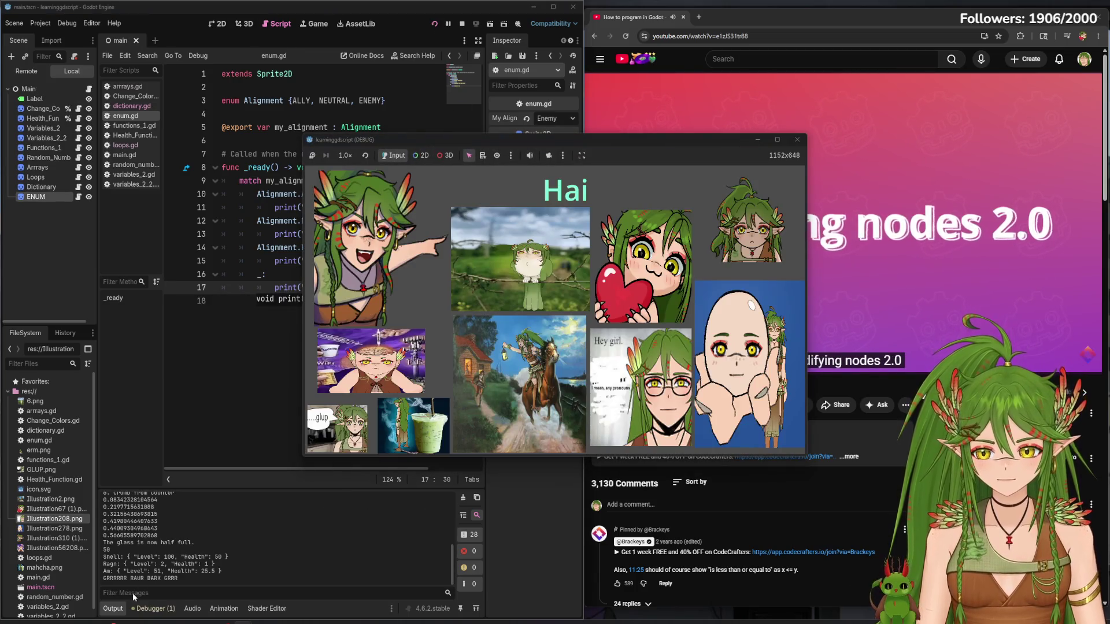
pyautogui.click(797, 140)
pyautogui.click(716, 137)
# Switch My Alignment to Neutral and run again to see 'Uhm... H-Hey...'.
pyautogui.click(555, 118)
pyautogui.click(553, 144)
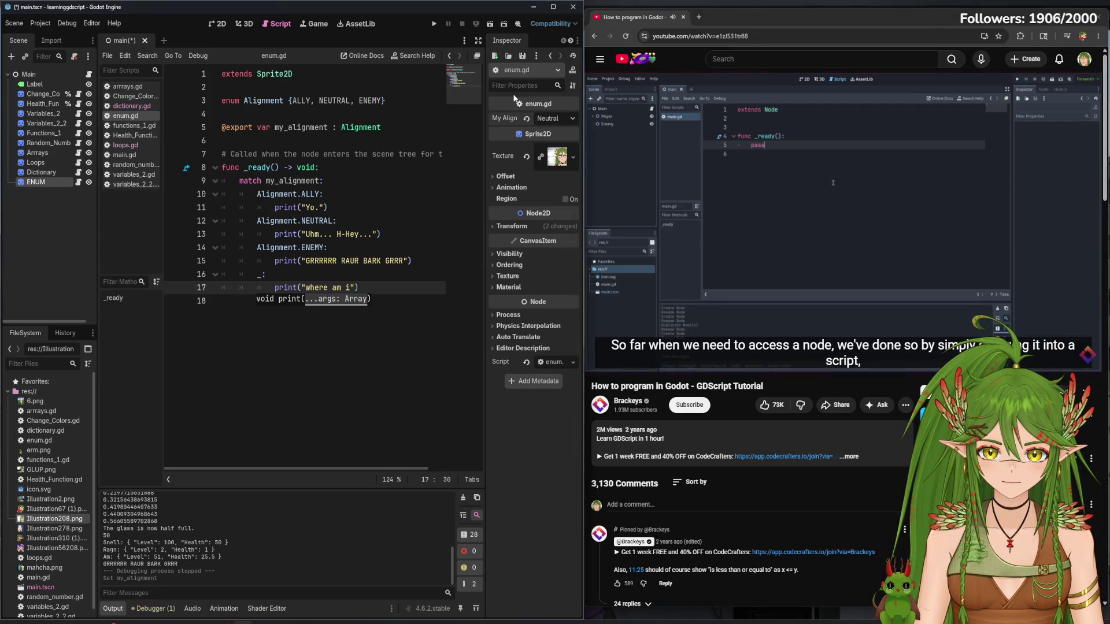
pyautogui.click(434, 25)
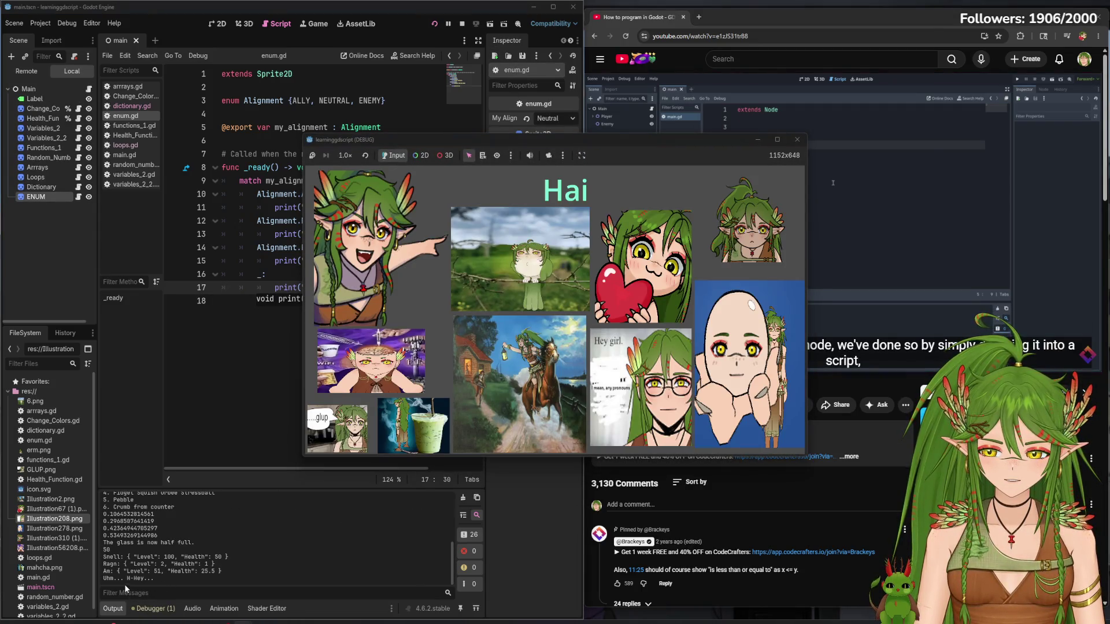
pyautogui.click(797, 139)
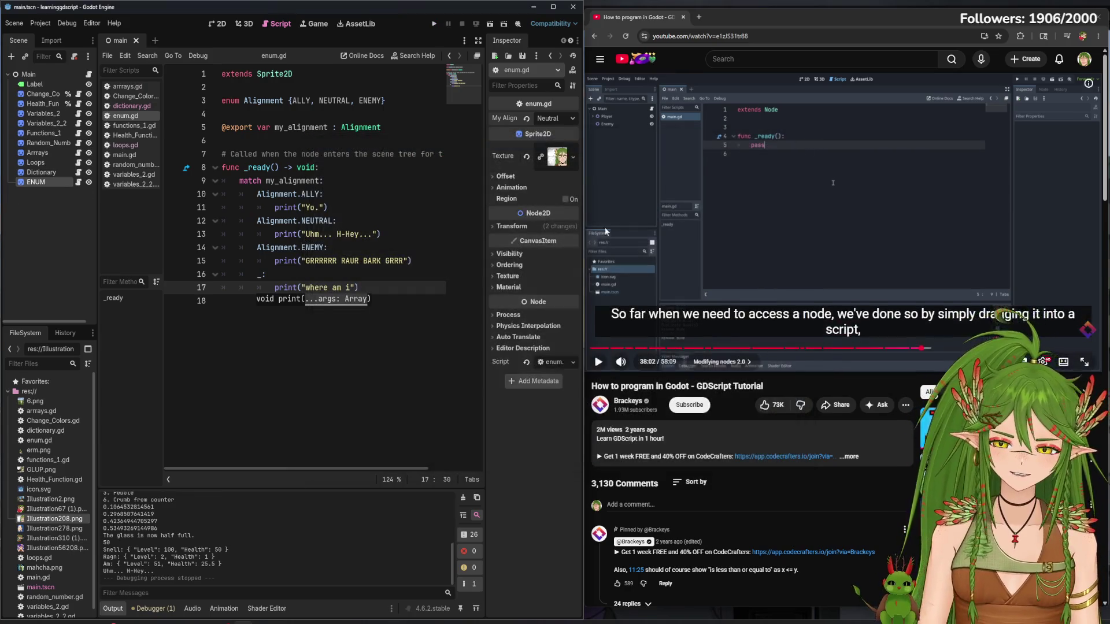
# Return to the 2D scene workspace.
pyautogui.click(864, 253)
pyautogui.press('Left')
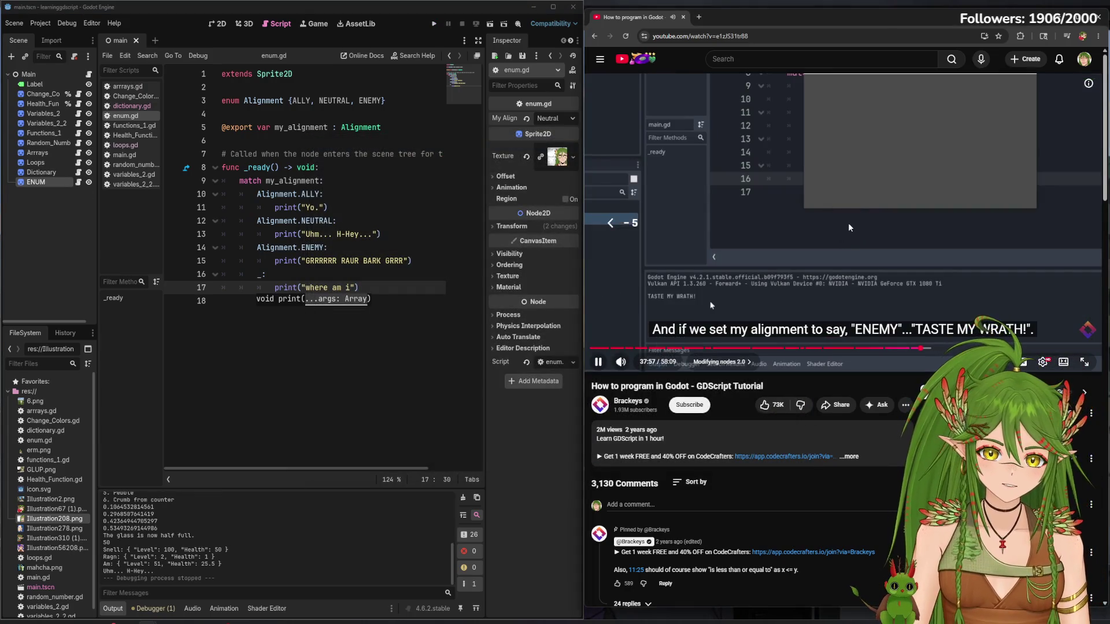
pyautogui.click(848, 223)
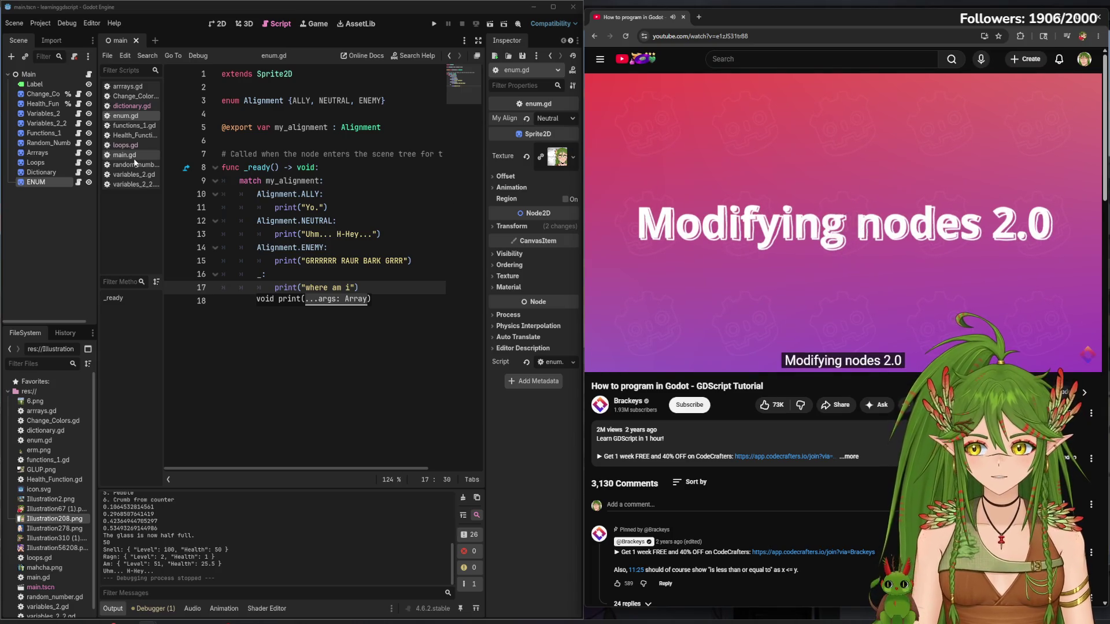
pyautogui.click(219, 24)
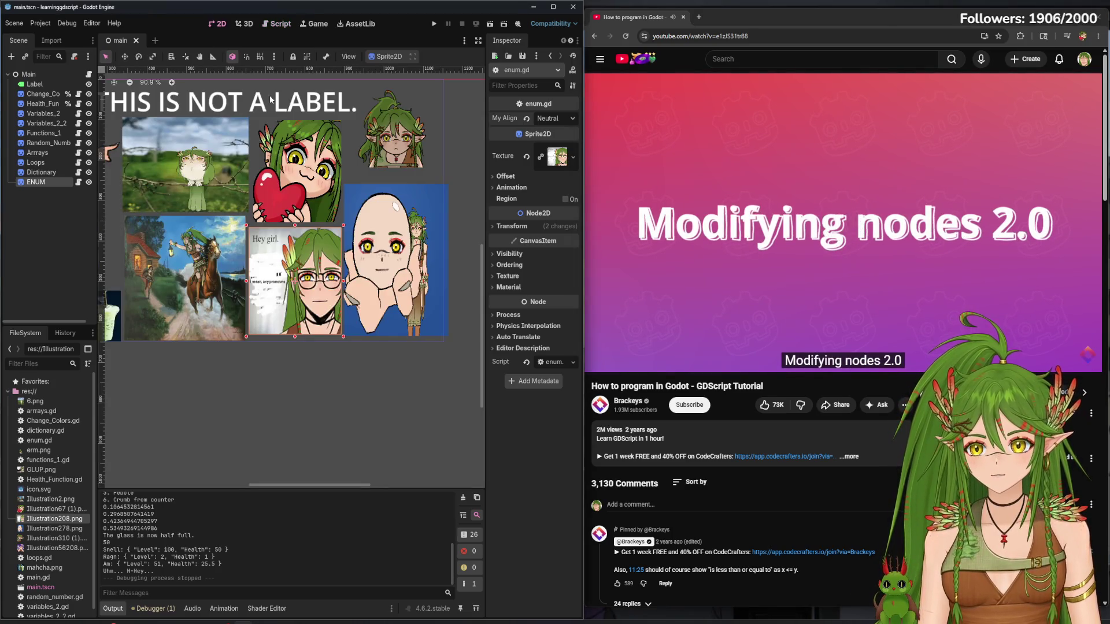
pyautogui.press('XF86AudioPlay')
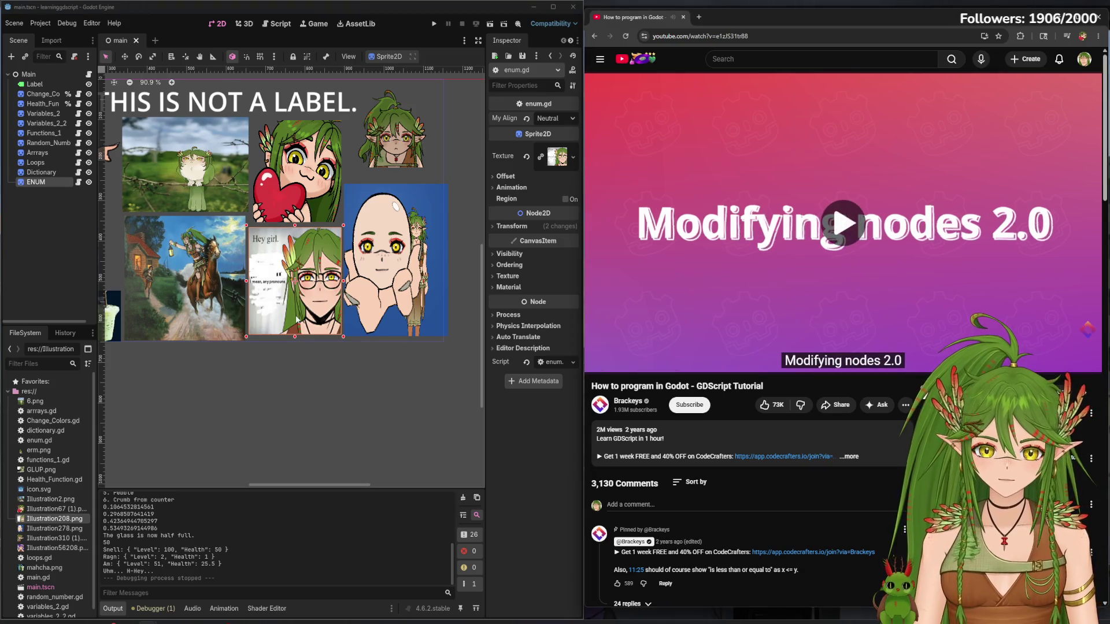
pyautogui.click(278, 413)
pyautogui.scroll(-3, 279, 413)
pyautogui.scroll(-1, 282, 408)
pyautogui.moveTo(288, 419); pyautogui.dragTo(352, 401)
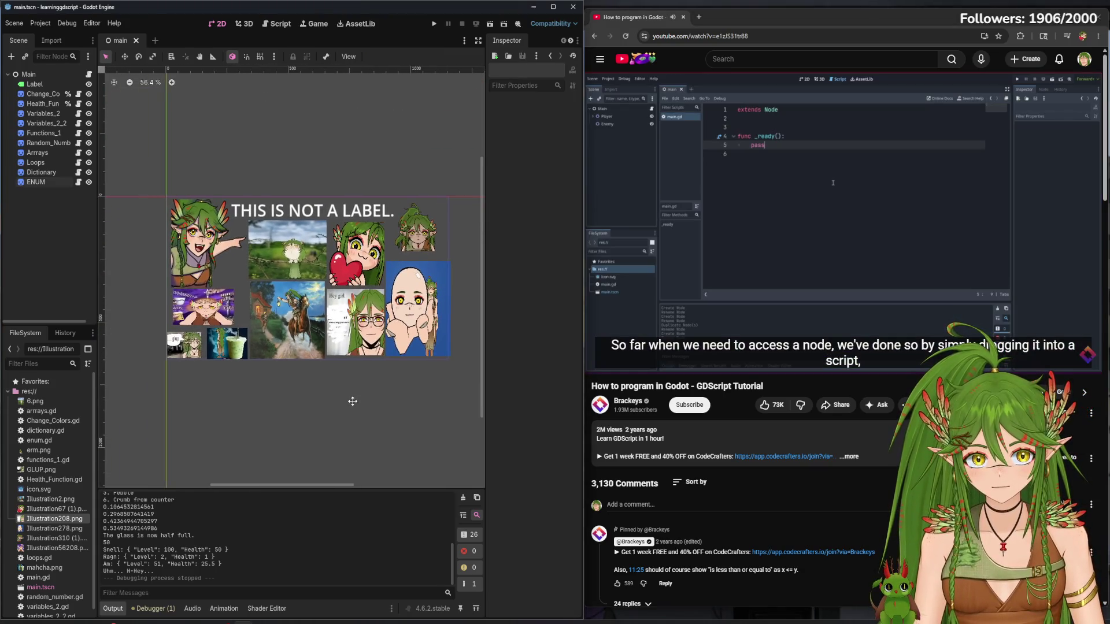
pyautogui.click(41, 77)
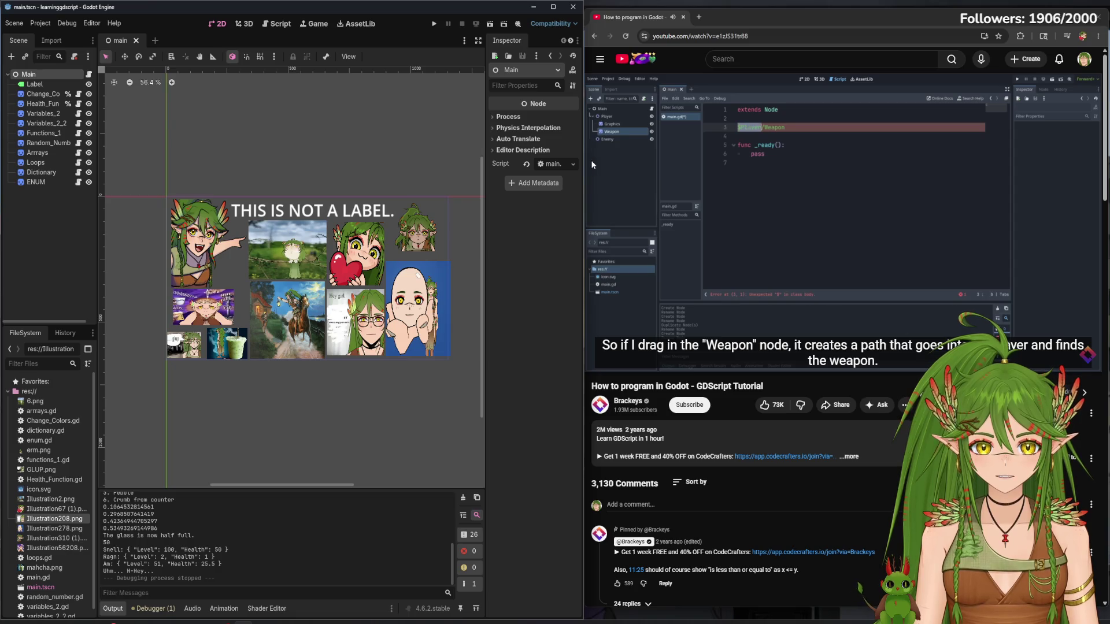
pyautogui.moveTo(629, 250)
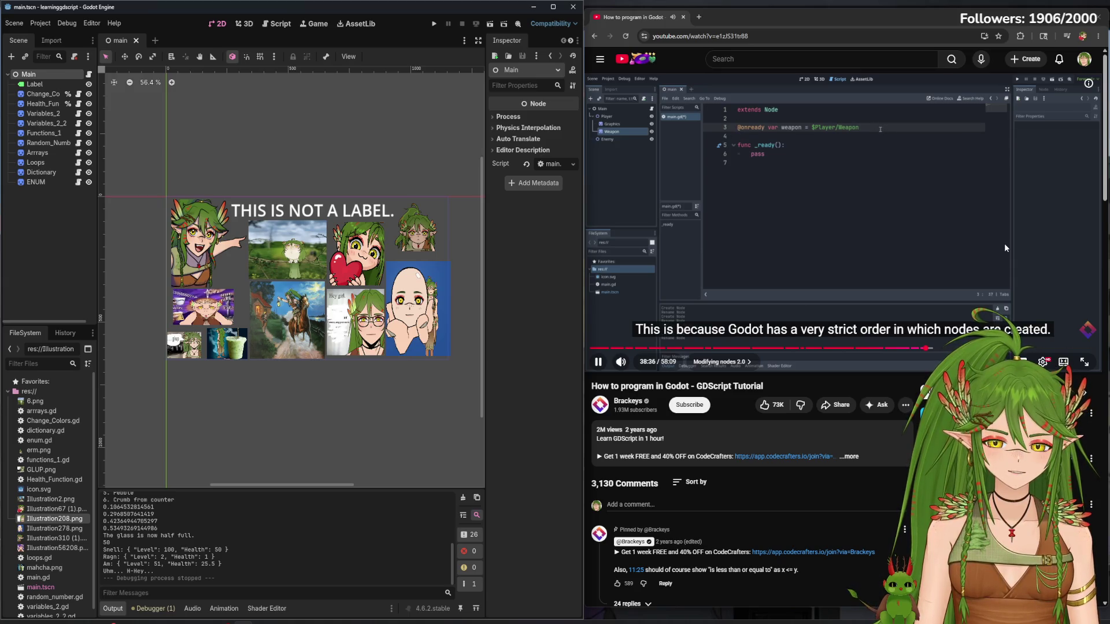
pyautogui.scroll(1, 456, 361)
pyautogui.moveTo(322, 372); pyautogui.dragTo(371, 391)
pyautogui.scroll(1, 307, 369)
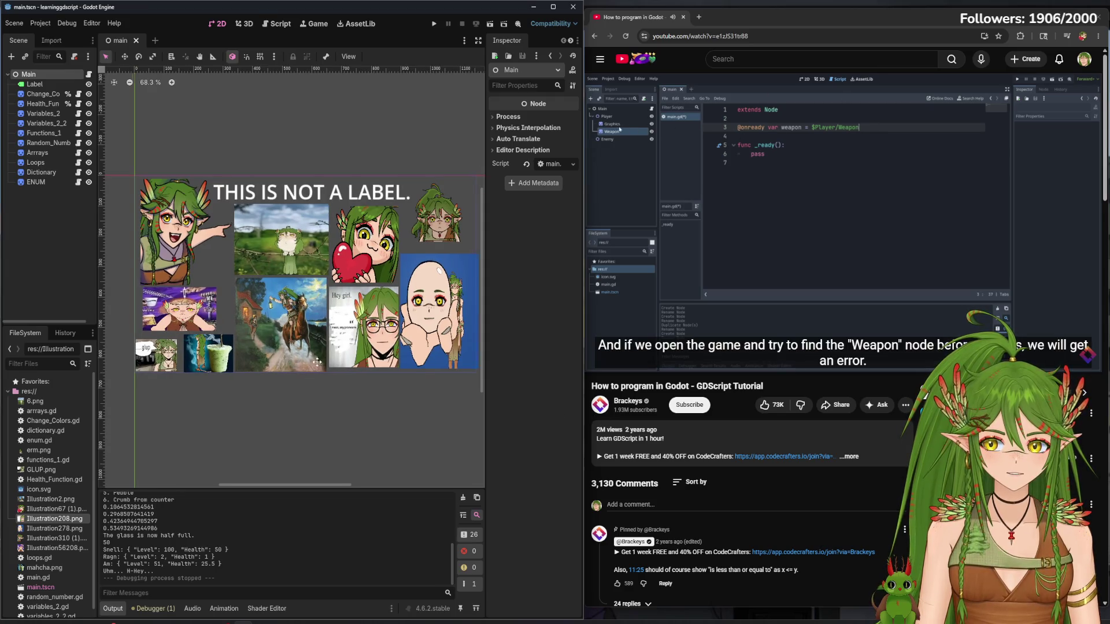
pyautogui.hscroll(2, 319, 366)
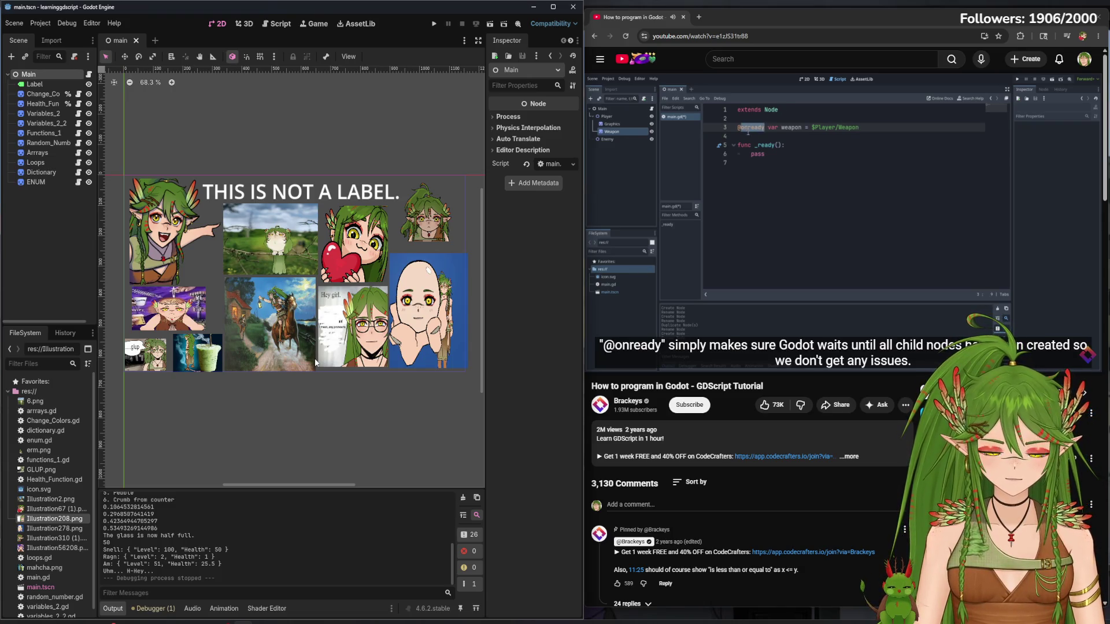
pyautogui.moveTo(797, 309)
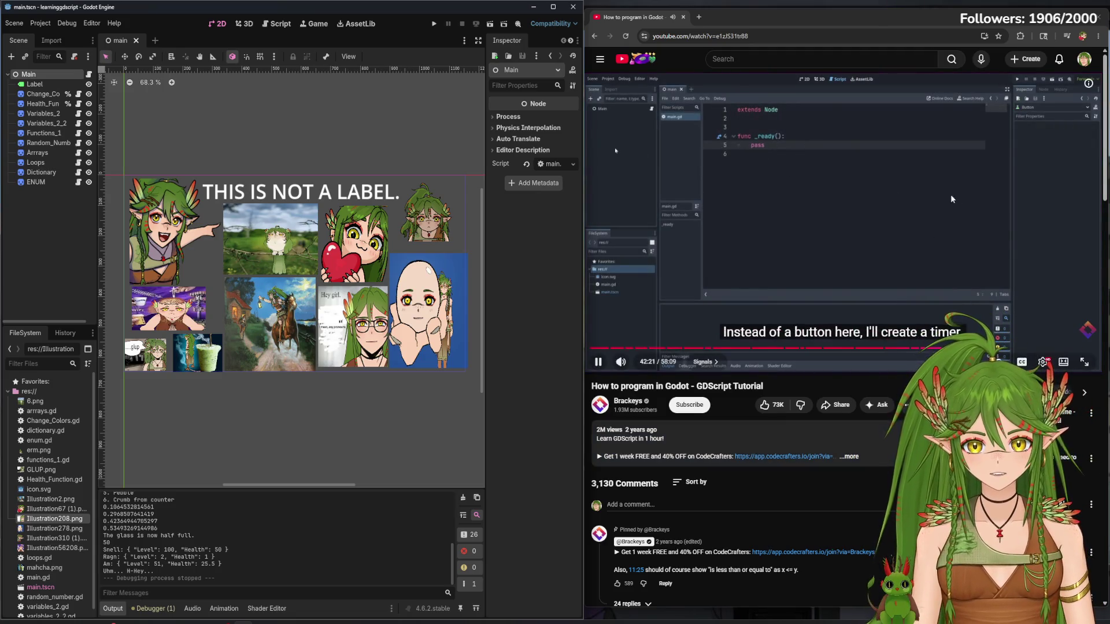
# Create a plain Node child of Main and rename it 'SIGNAL'.
pyautogui.click(764, 189)
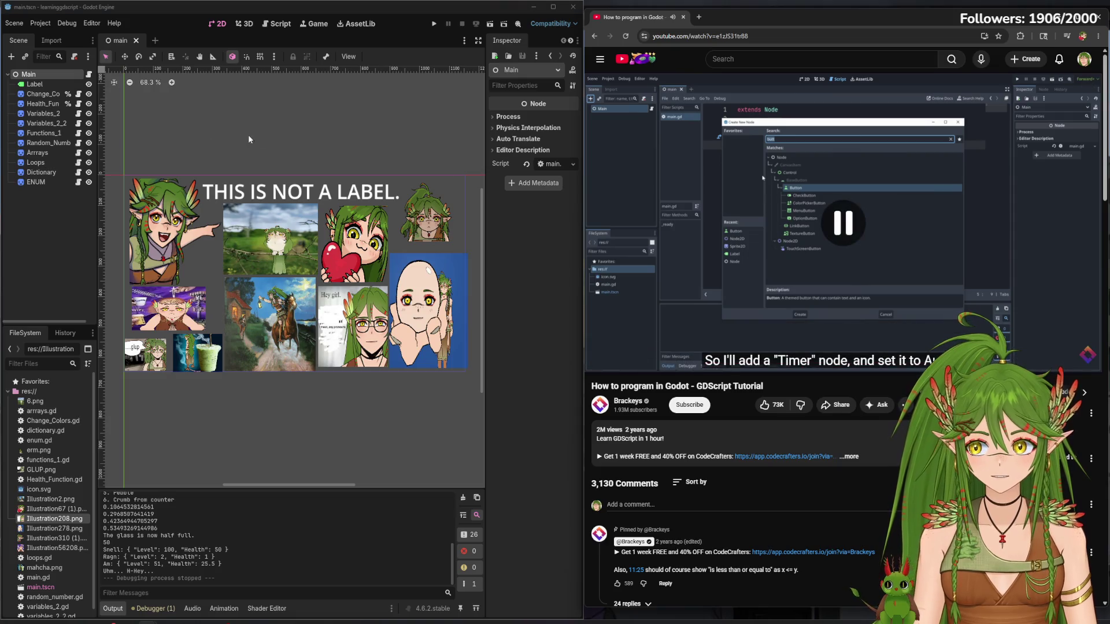
pyautogui.click(36, 85)
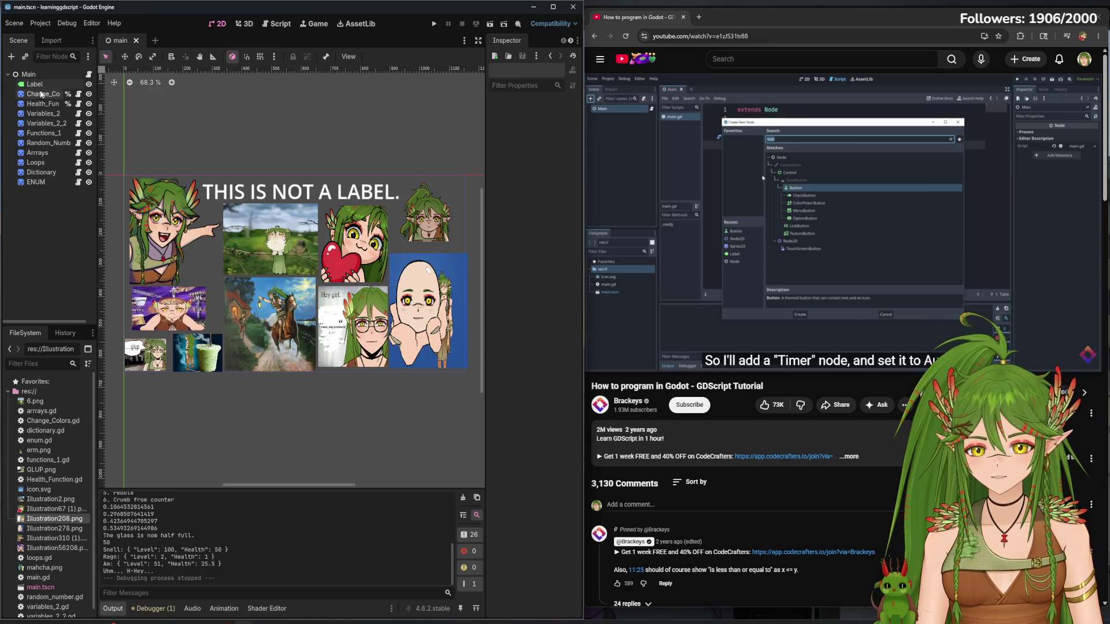
pyautogui.click(27, 75)
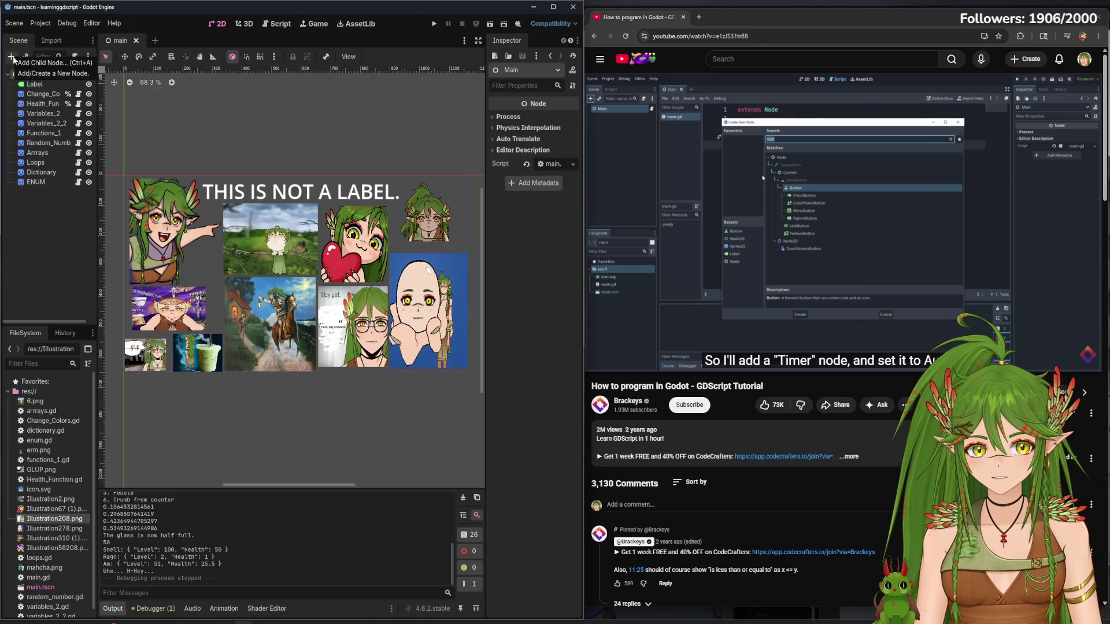
pyautogui.click(274, 25)
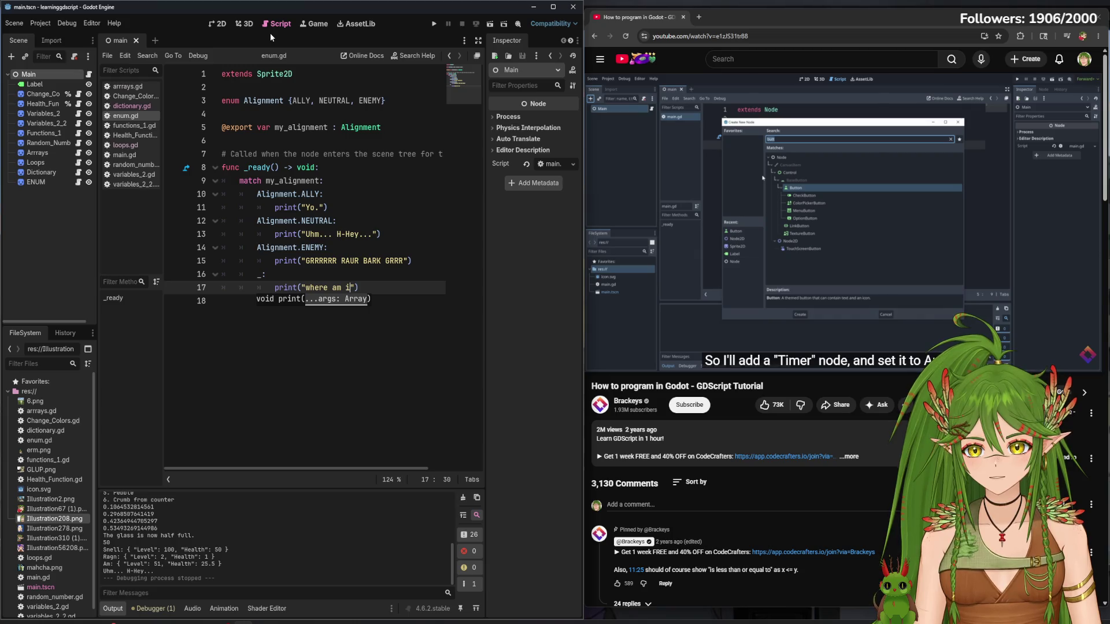
pyautogui.click(221, 25)
pyautogui.click(11, 56)
pyautogui.write('labe')
pyautogui.click(483, 465)
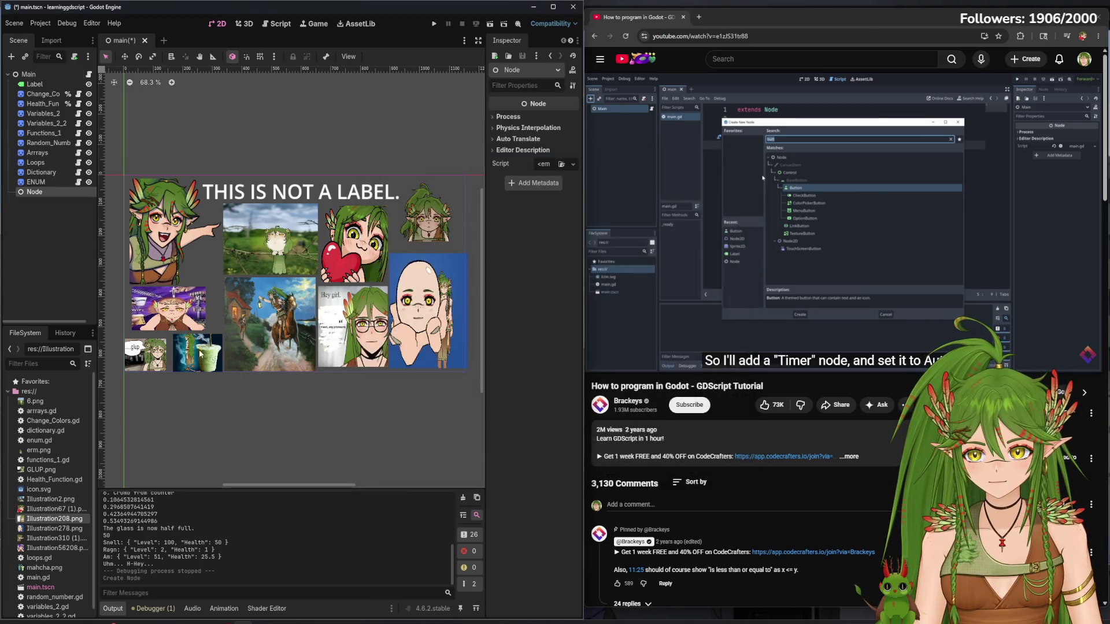
pyautogui.doubleClick(28, 195)
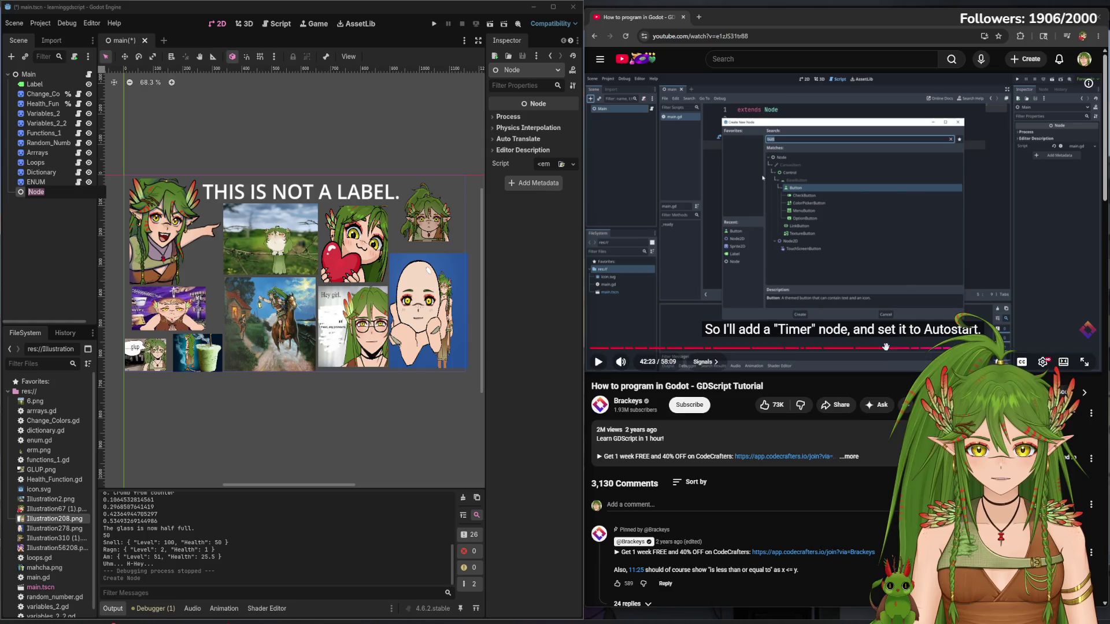
pyautogui.write('SIGNA')
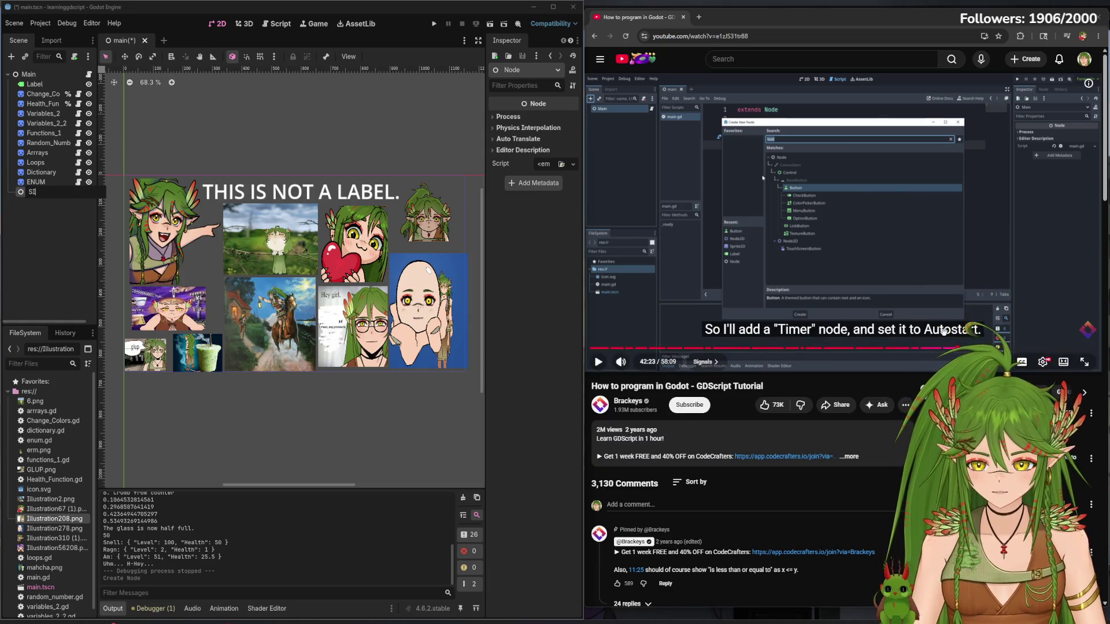
pyautogui.press('Return')
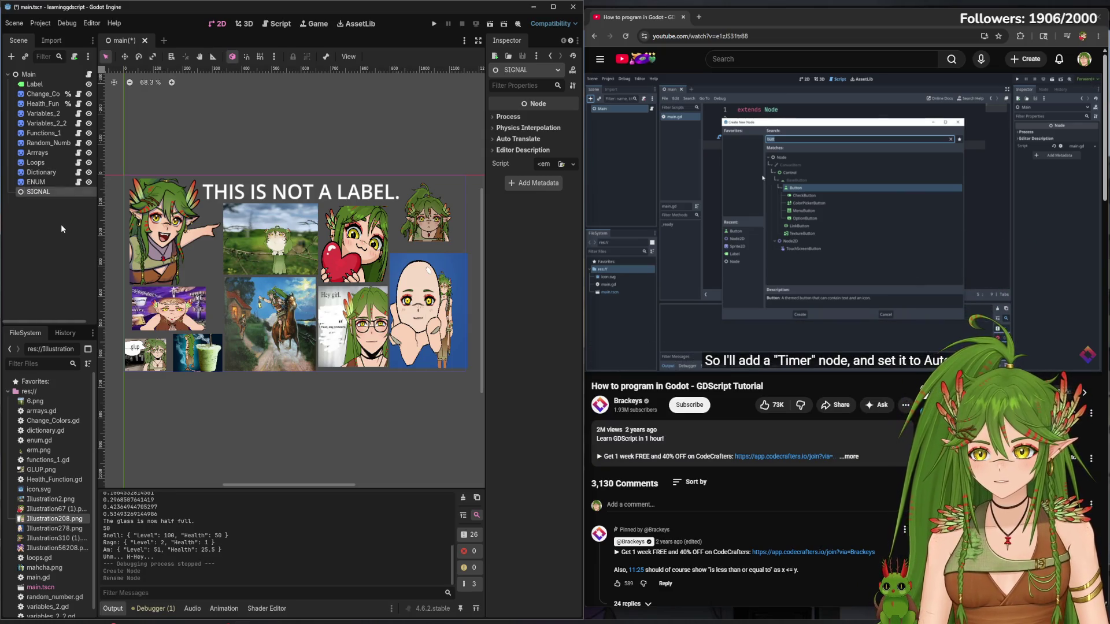
pyautogui.click(11, 56)
# Add a Timer node as a child of SIGNAL.
pyautogui.write('timer')
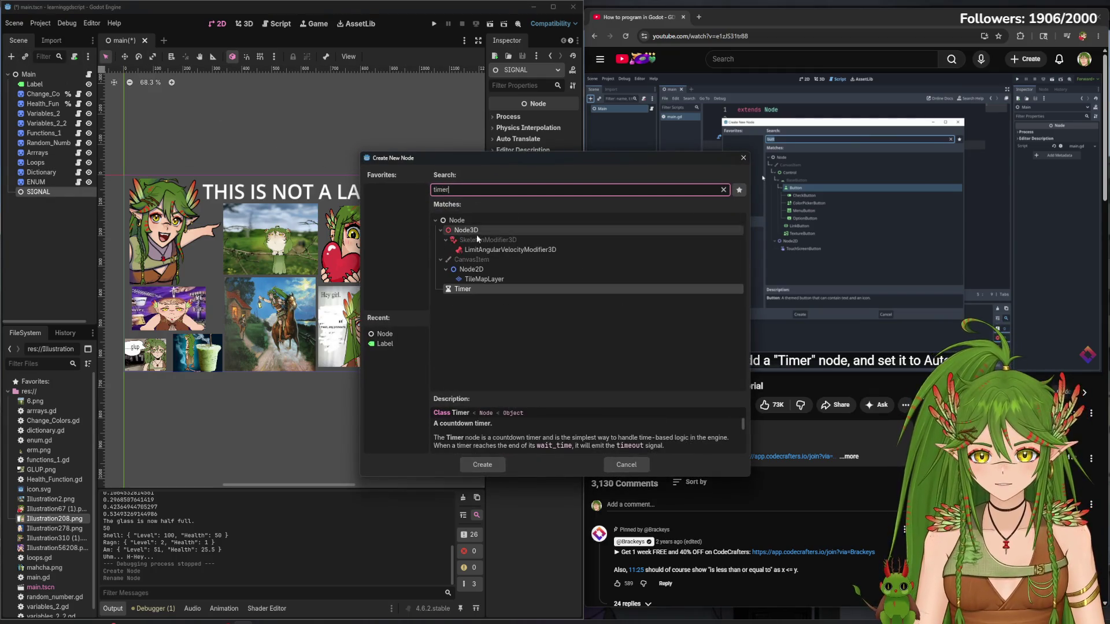
pyautogui.press('Return')
pyautogui.press('XF86AudioPlay')
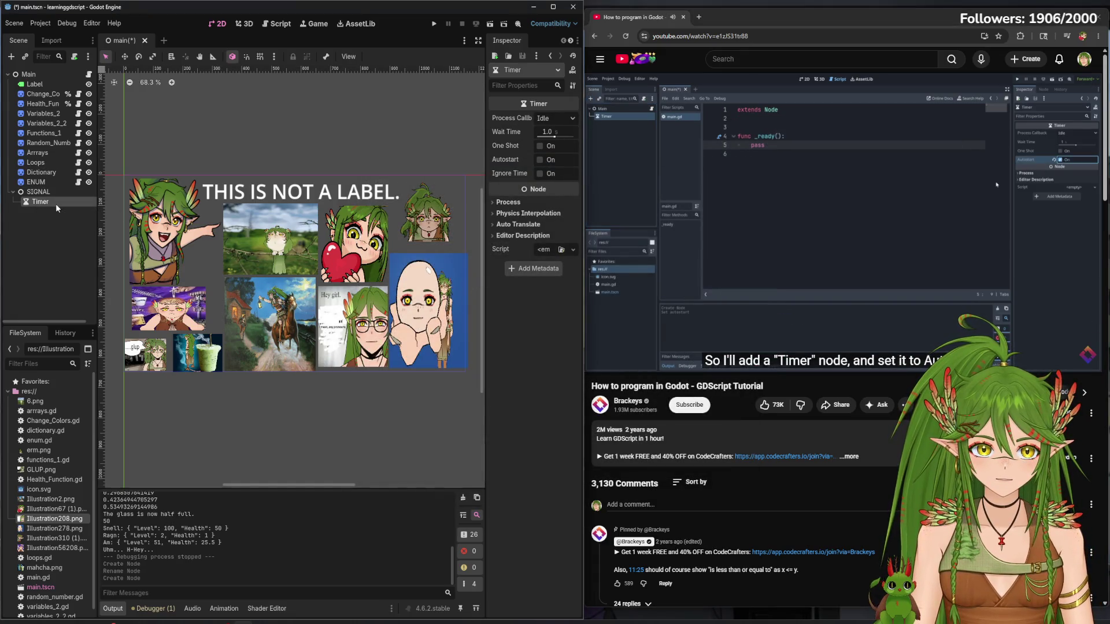
pyautogui.press('XF86AudioPlay')
# Attach a new signal.gd script to the SIGNAL node.
pyautogui.click(58, 193)
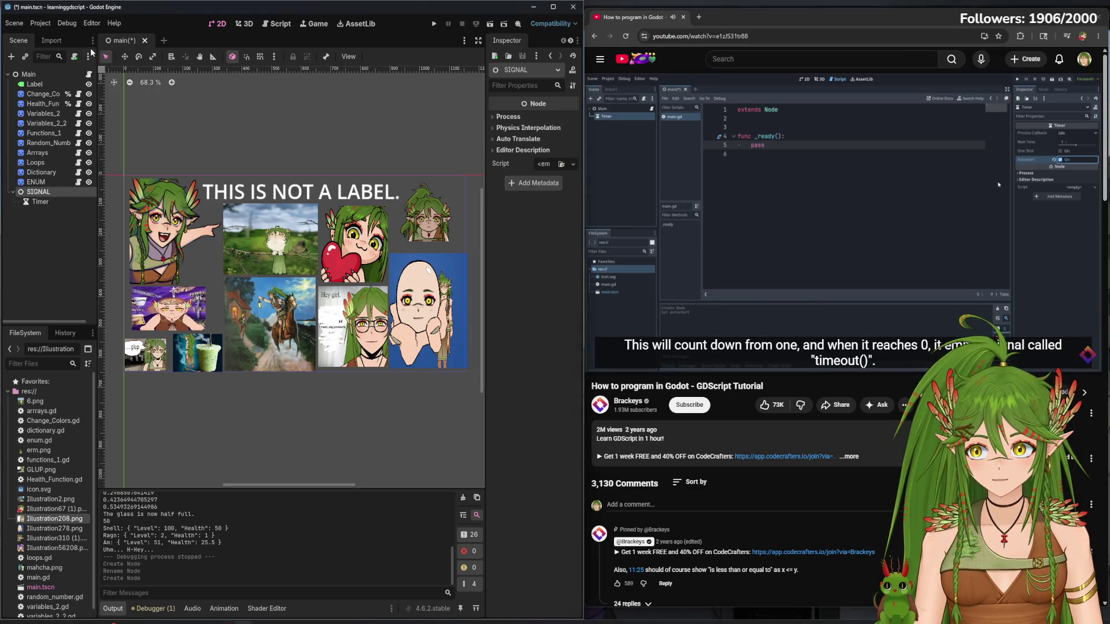
pyautogui.click(74, 56)
pyautogui.click(512, 399)
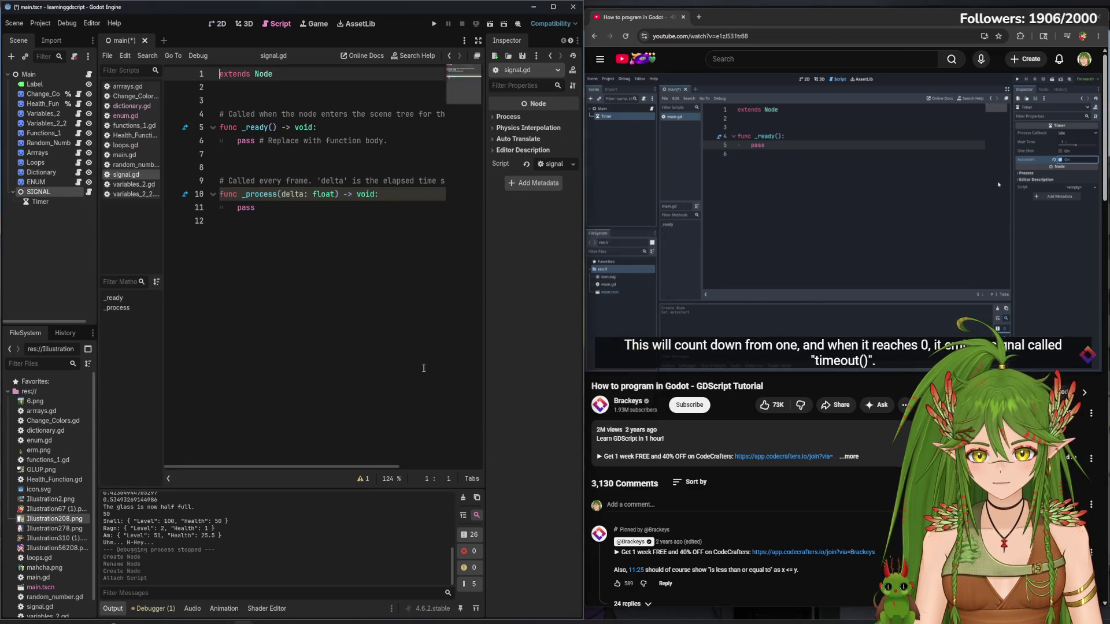
# Turn on Autostart for the Timer in the Inspector.
pyautogui.click(53, 199)
pyautogui.click(540, 160)
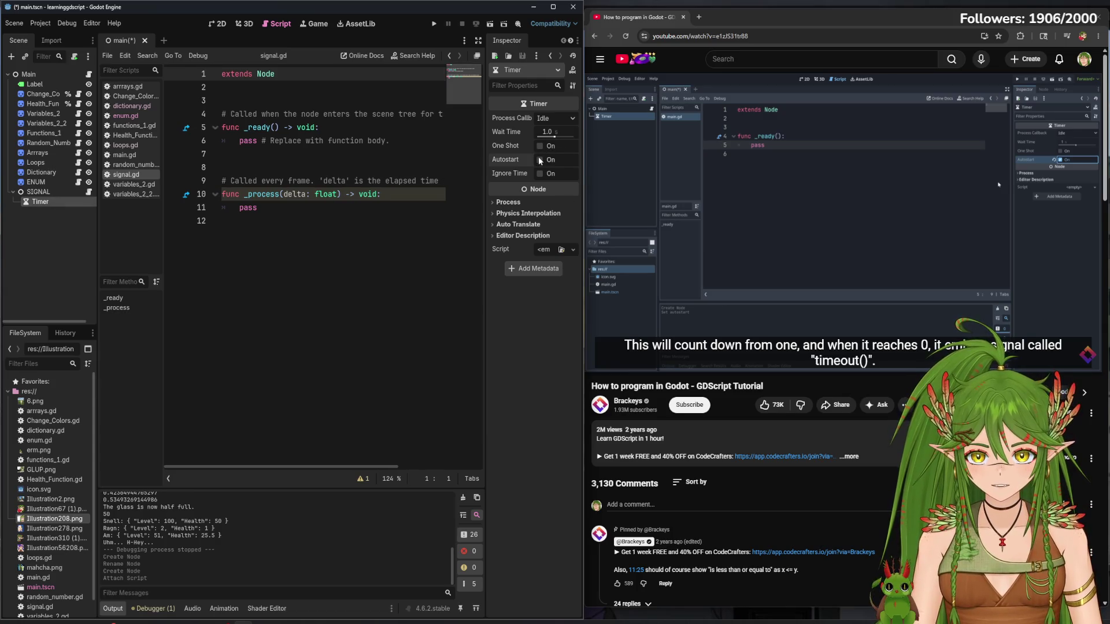
pyautogui.click(705, 183)
pyautogui.click(37, 192)
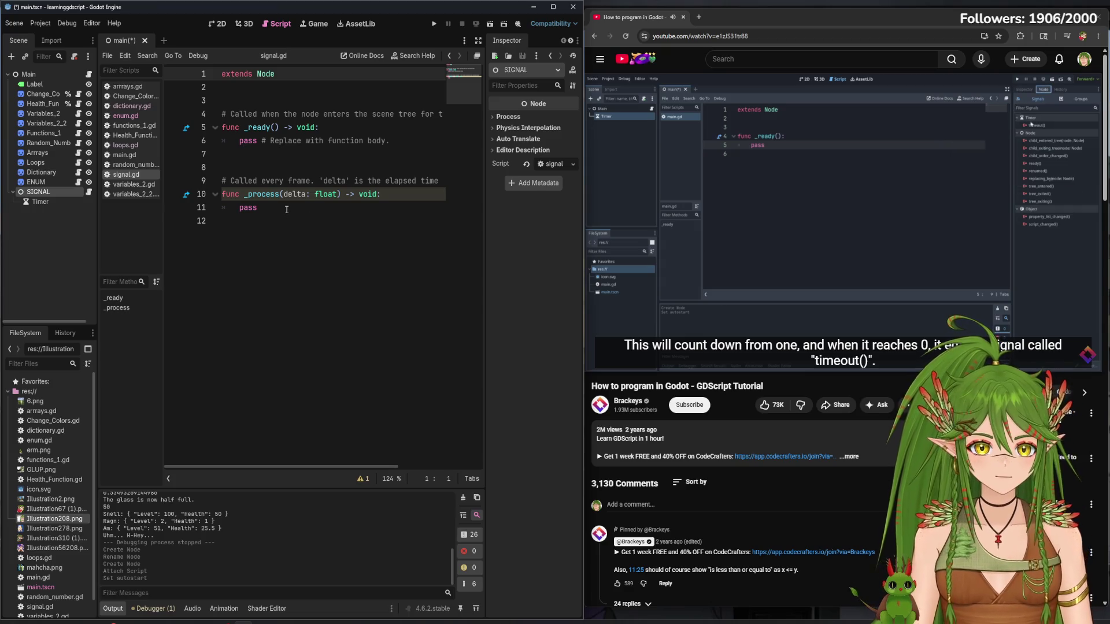
pyautogui.click(810, 186)
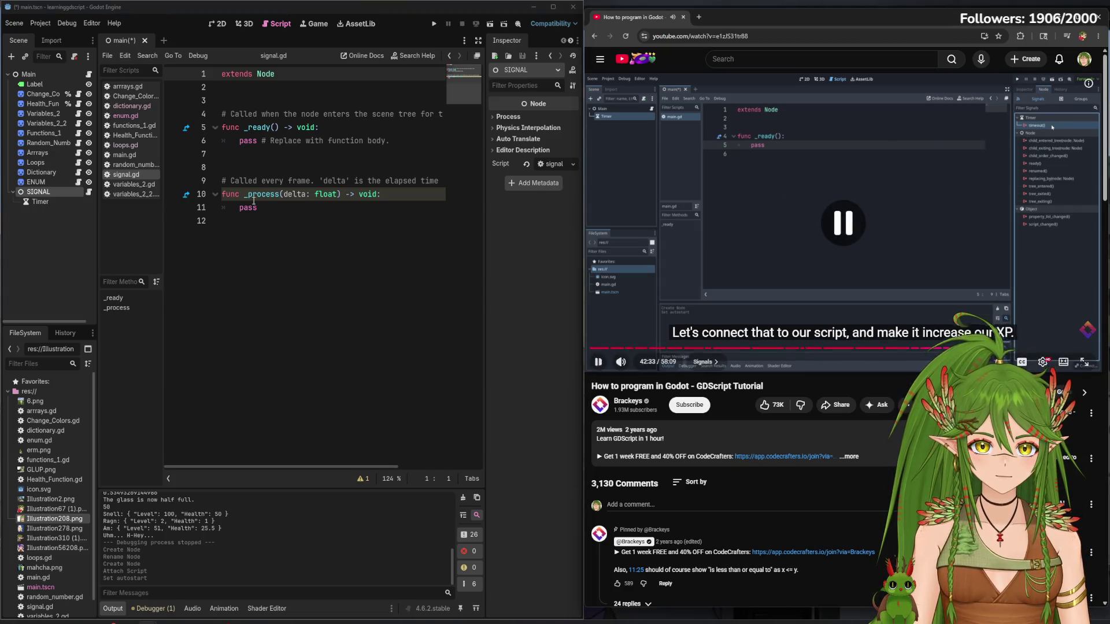
# Connect the Timer's timeout() signal to _on_timer_timeout from the Node Signals panel.
pyautogui.click(50, 202)
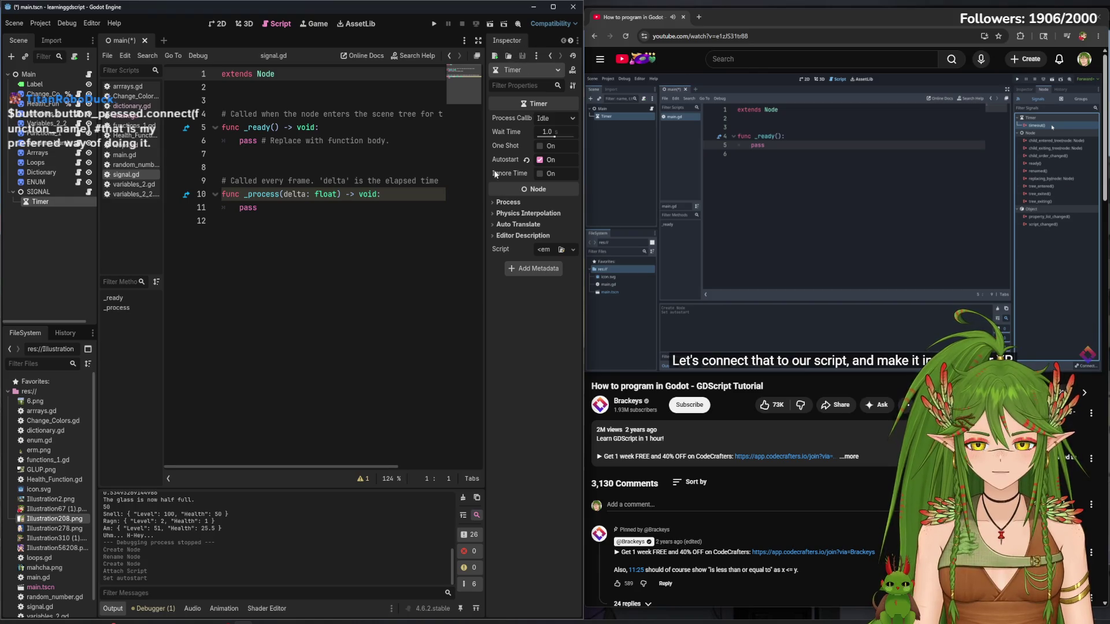
pyautogui.moveTo(486, 185); pyautogui.dragTo(451, 173)
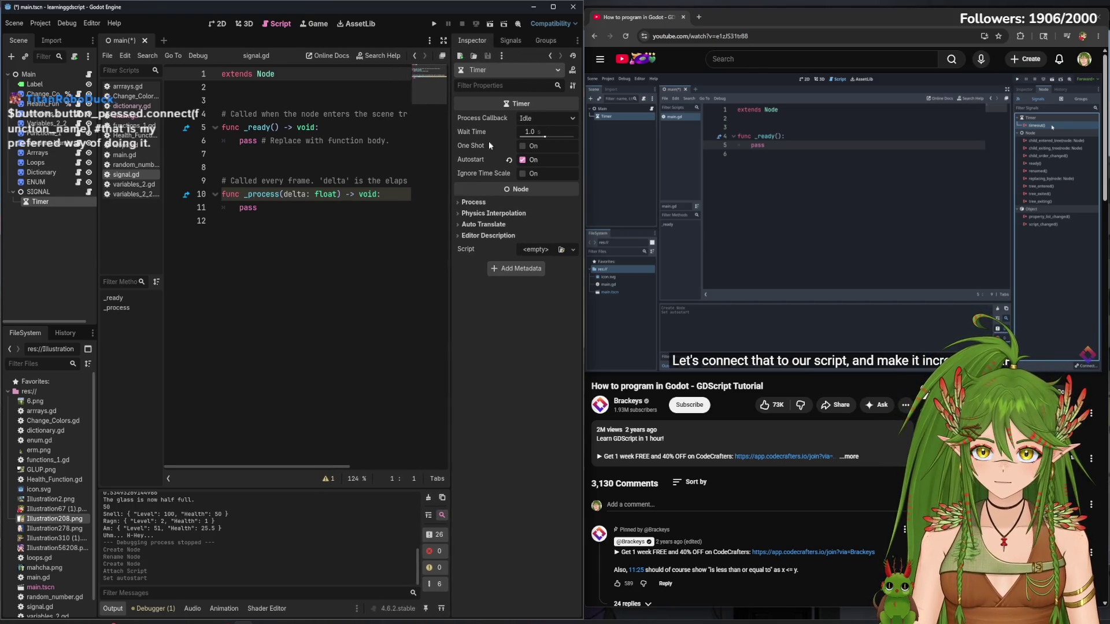
pyautogui.click(510, 44)
pyautogui.click(726, 163)
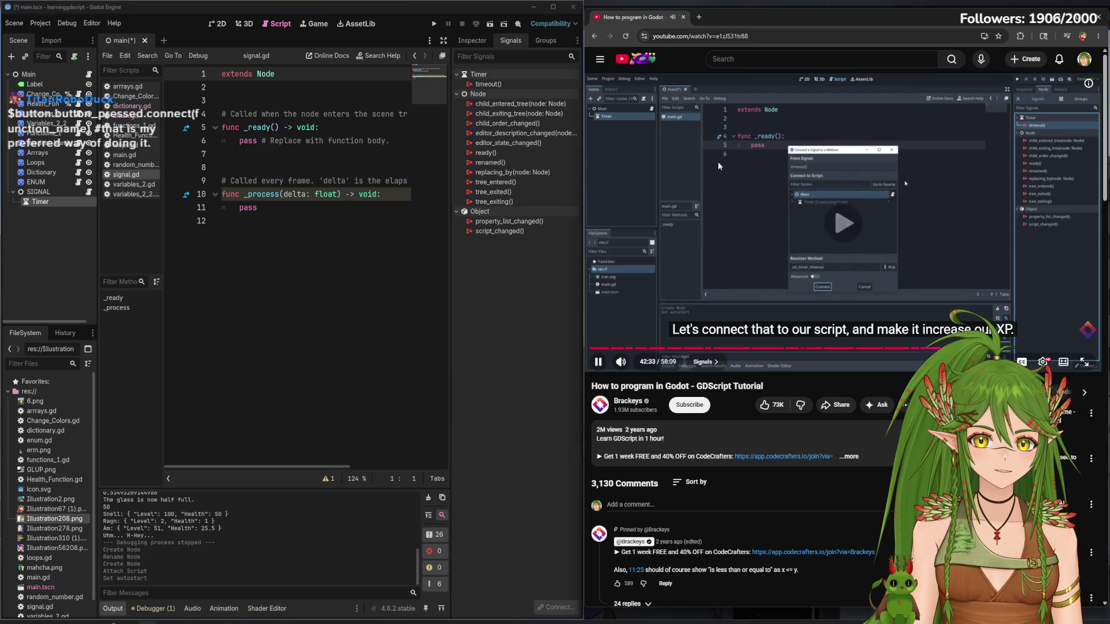
pyautogui.doubleClick(501, 84)
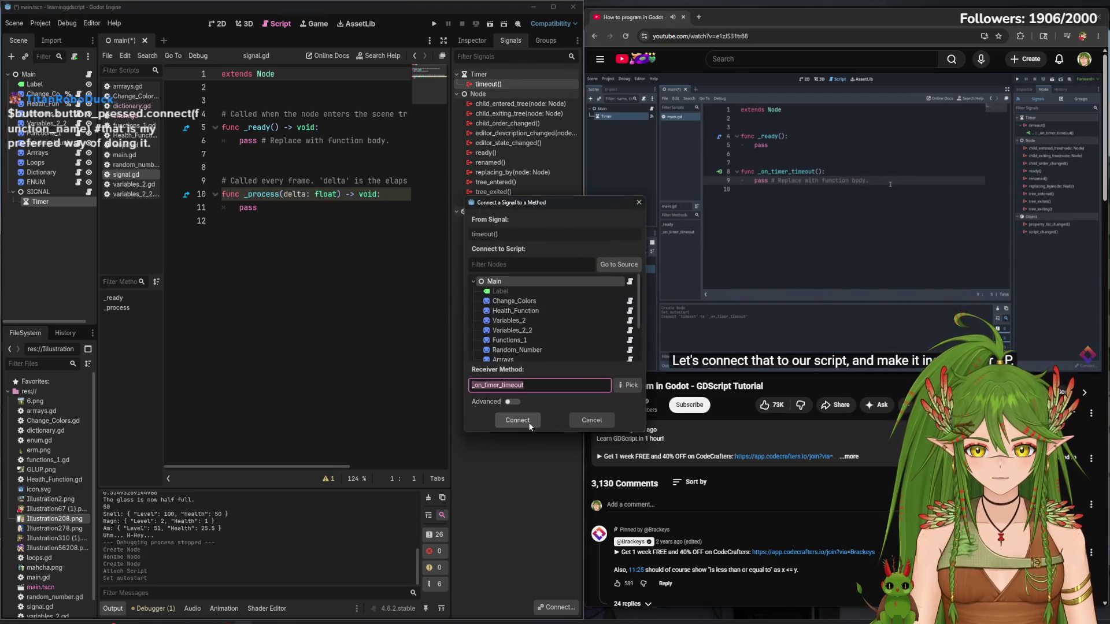
pyautogui.click(528, 422)
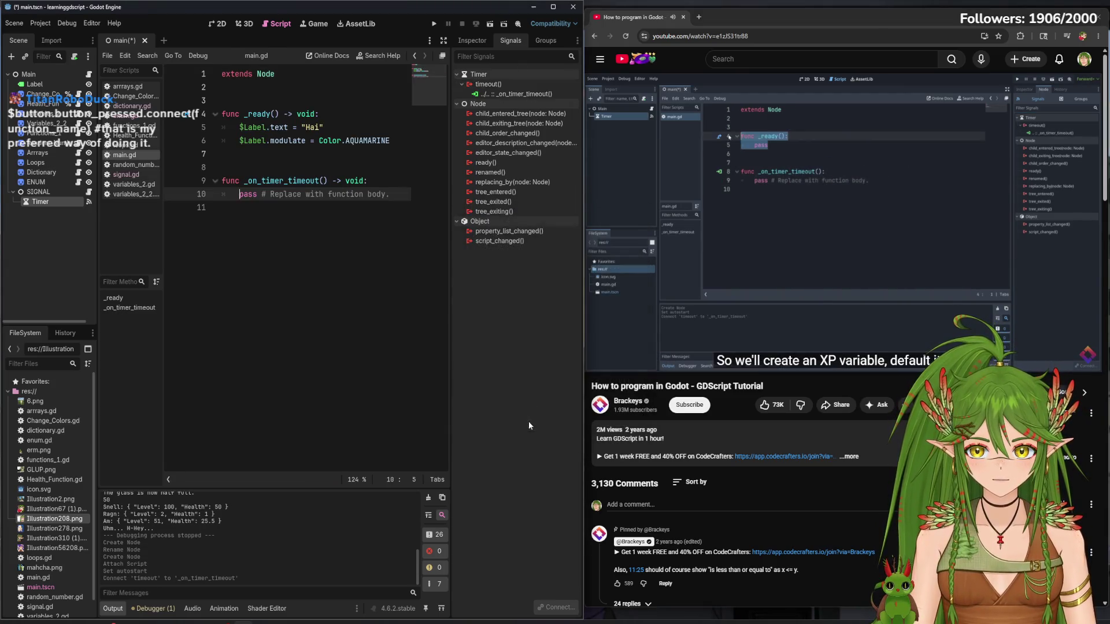
pyautogui.click(727, 216)
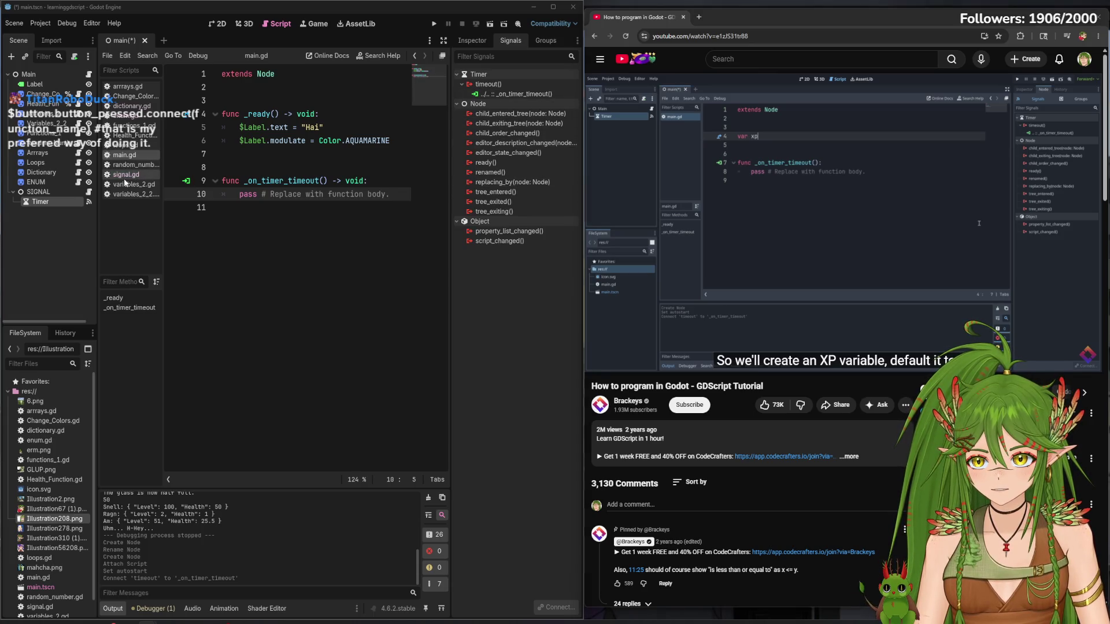
pyautogui.click(126, 174)
pyautogui.doubleClick(496, 94)
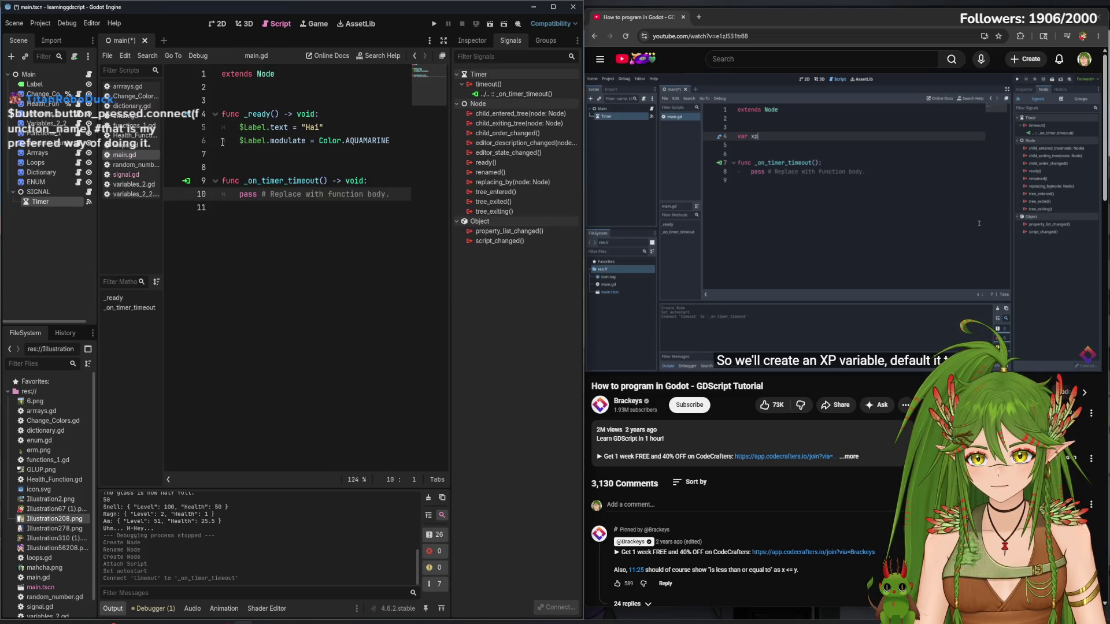
pyautogui.click(764, 242)
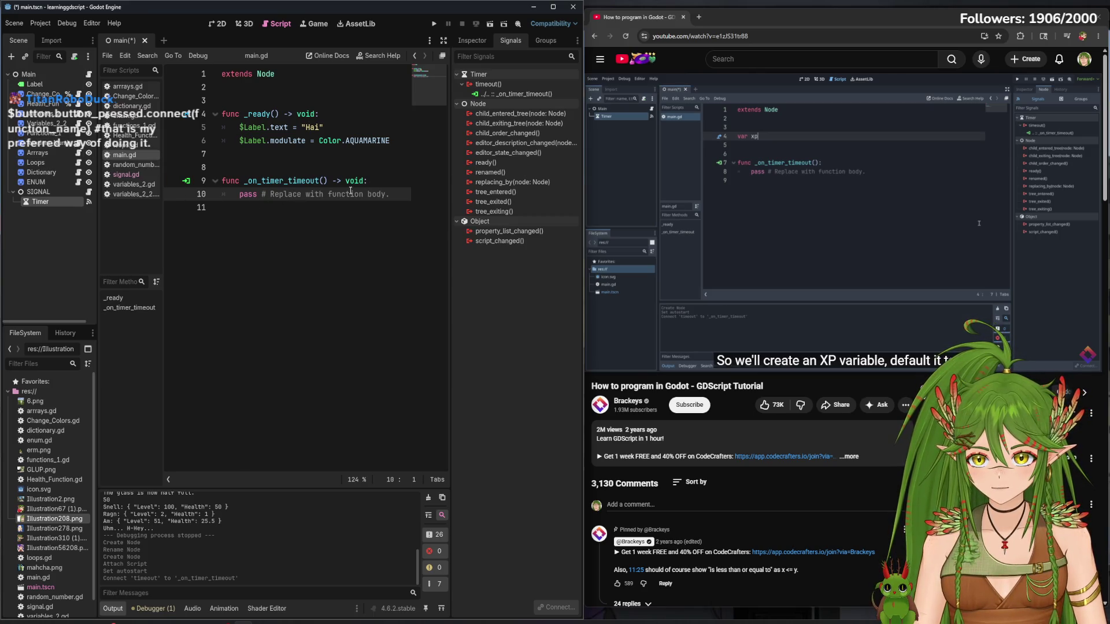
pyautogui.click(126, 174)
pyautogui.click(128, 157)
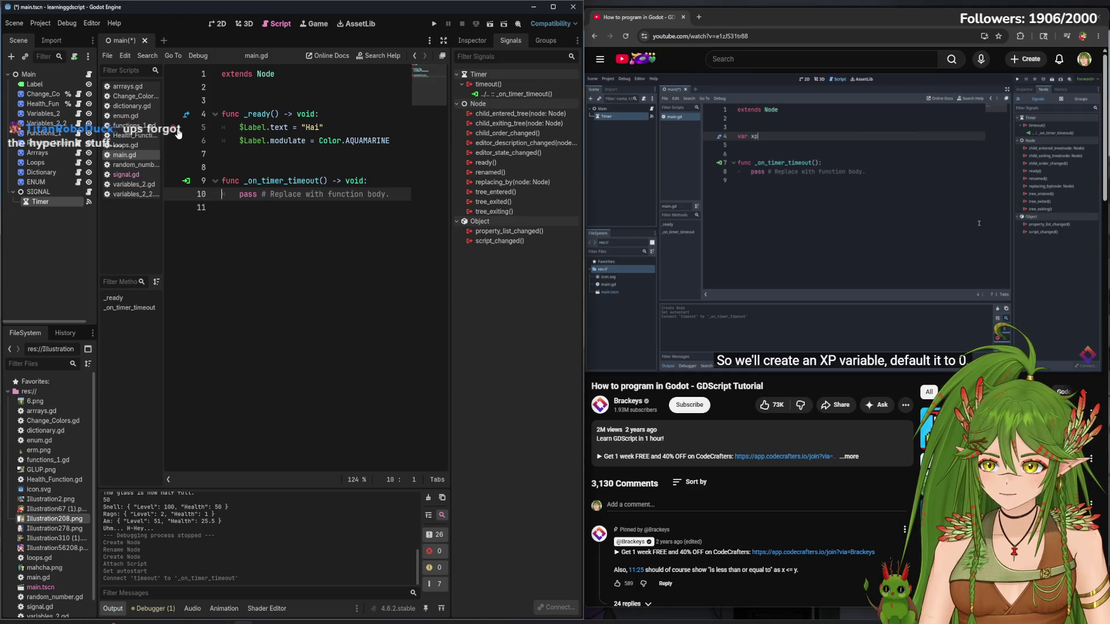
# Delete the SIGNAL node from the Main scene after checking it and its Timer.
pyautogui.click(39, 191)
pyautogui.click(121, 175)
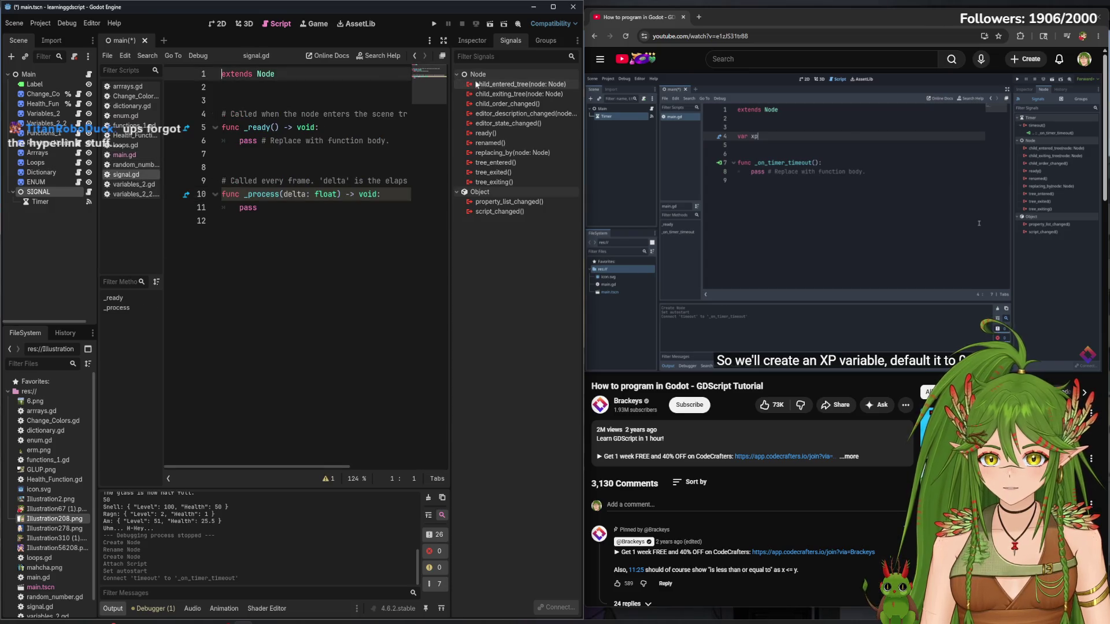
pyautogui.click(51, 198)
pyautogui.click(51, 195)
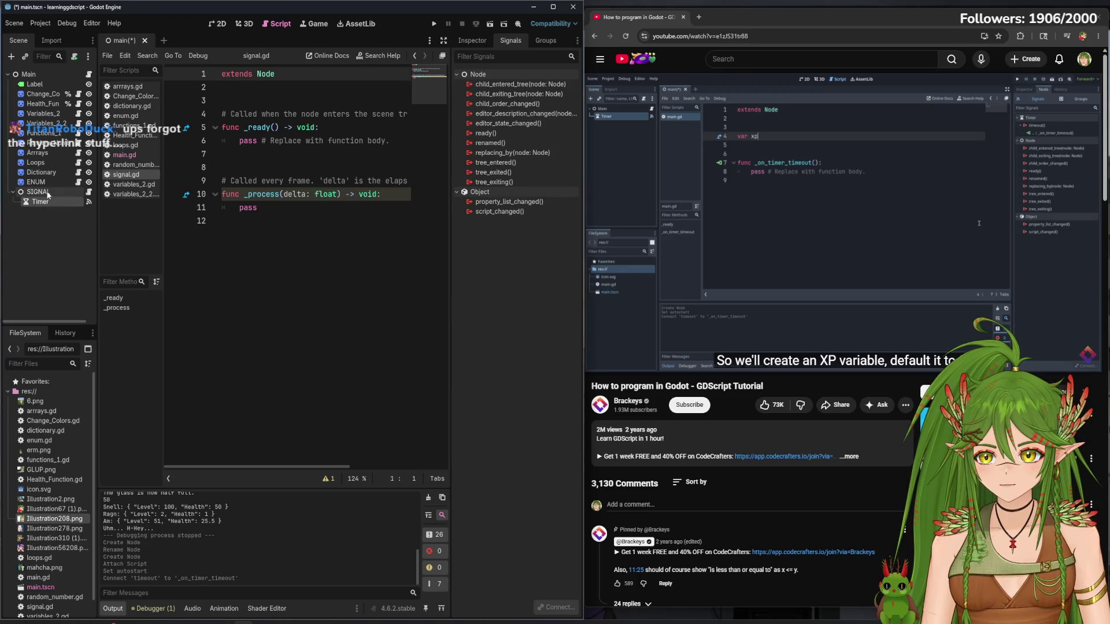
pyautogui.click(49, 201)
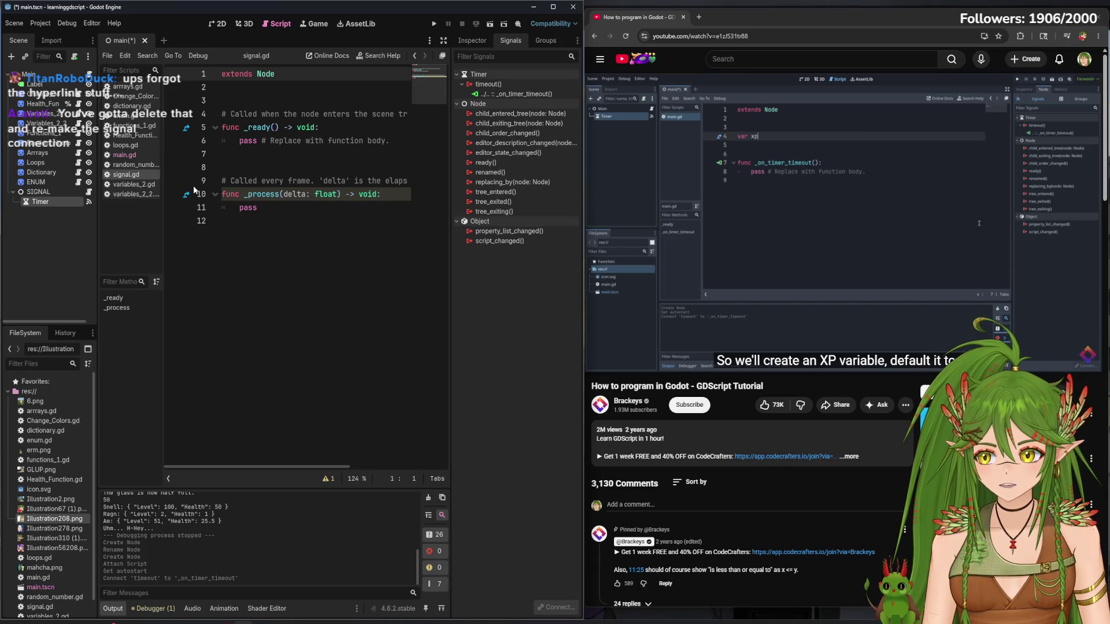
pyautogui.click(41, 192)
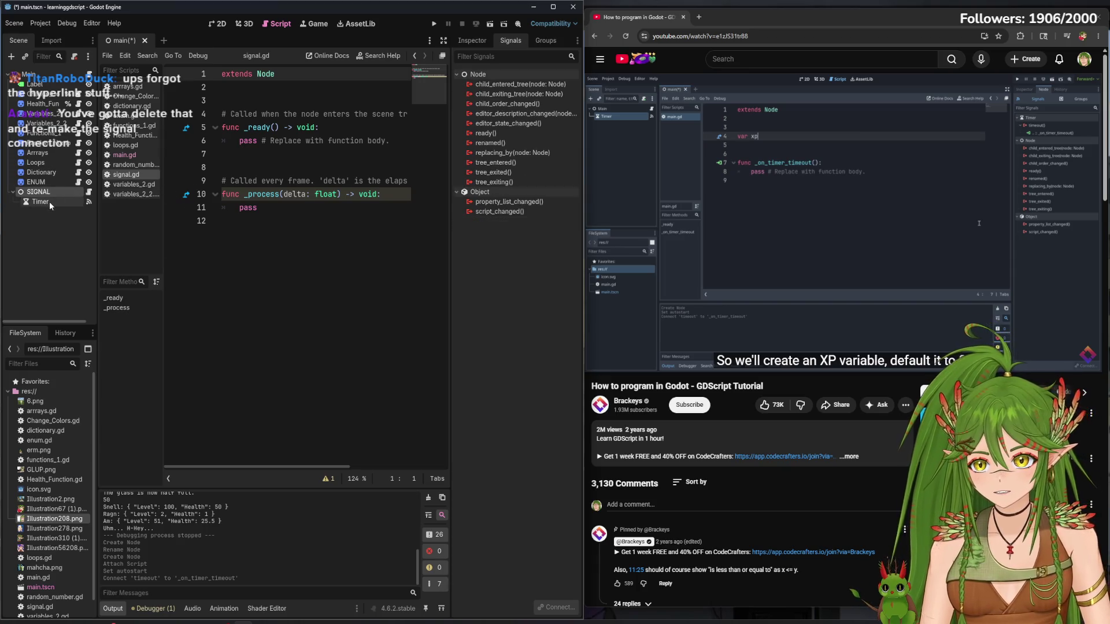
pyautogui.keyDown('ctrl'); pyautogui.click(51, 204); pyautogui.keyUp('ctrl')
pyautogui.rightClick(53, 199)
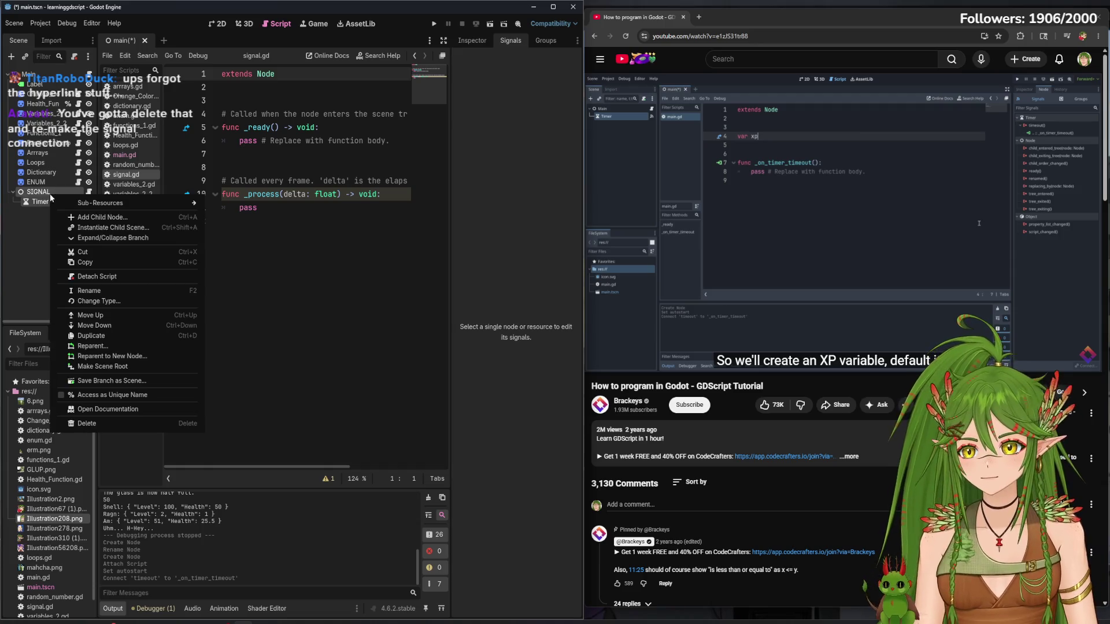
pyautogui.rightClick(34, 193)
pyautogui.rightClick(35, 193)
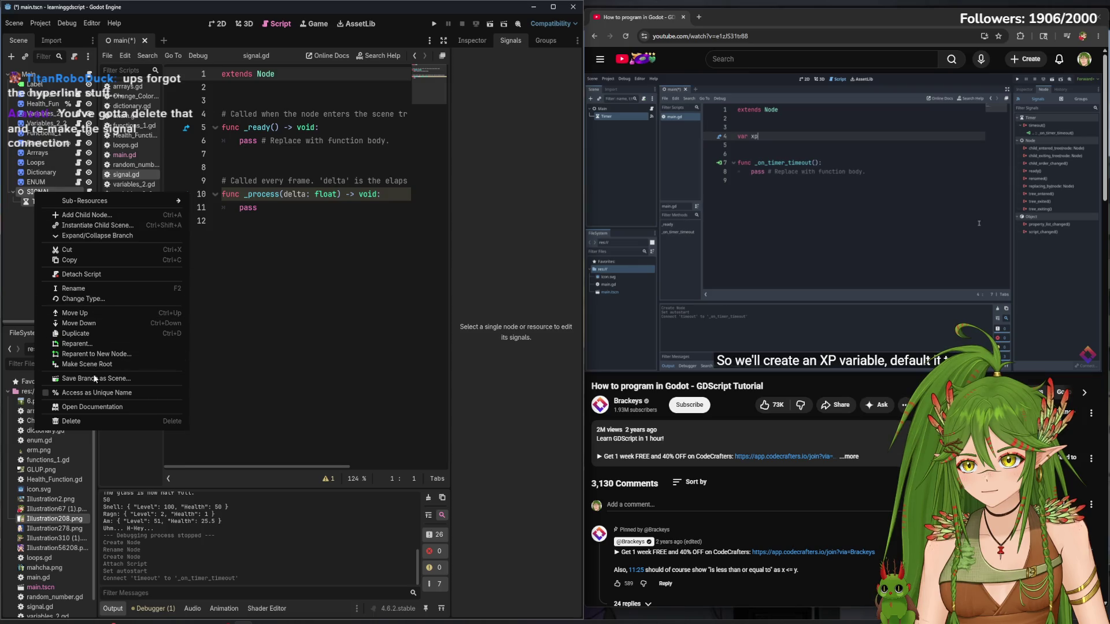
pyautogui.click(71, 421)
pyautogui.click(523, 329)
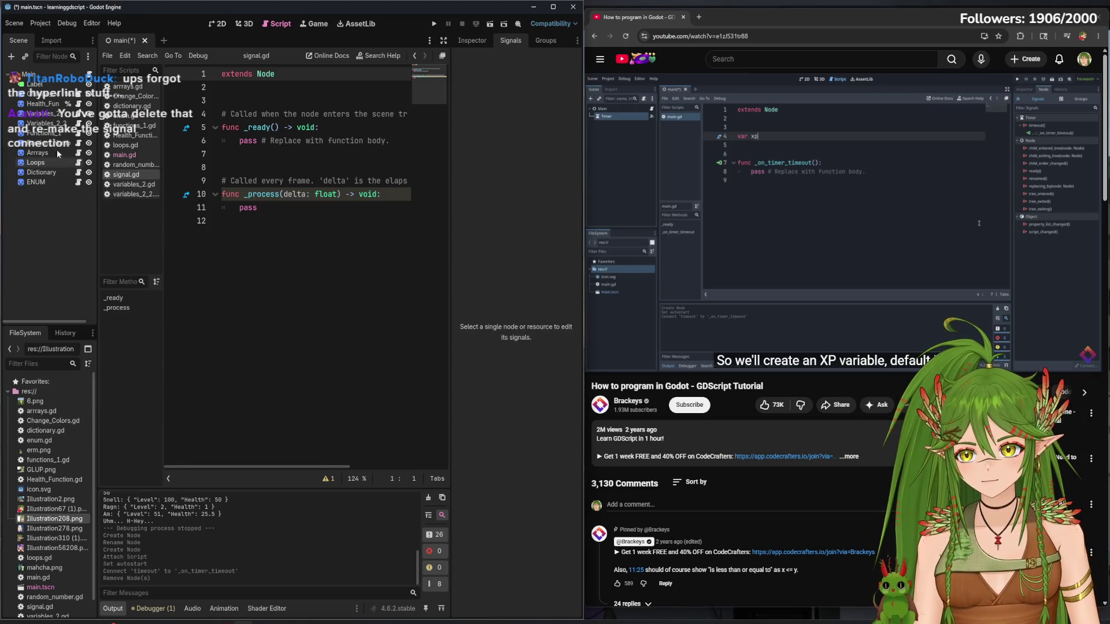
pyautogui.click(28, 74)
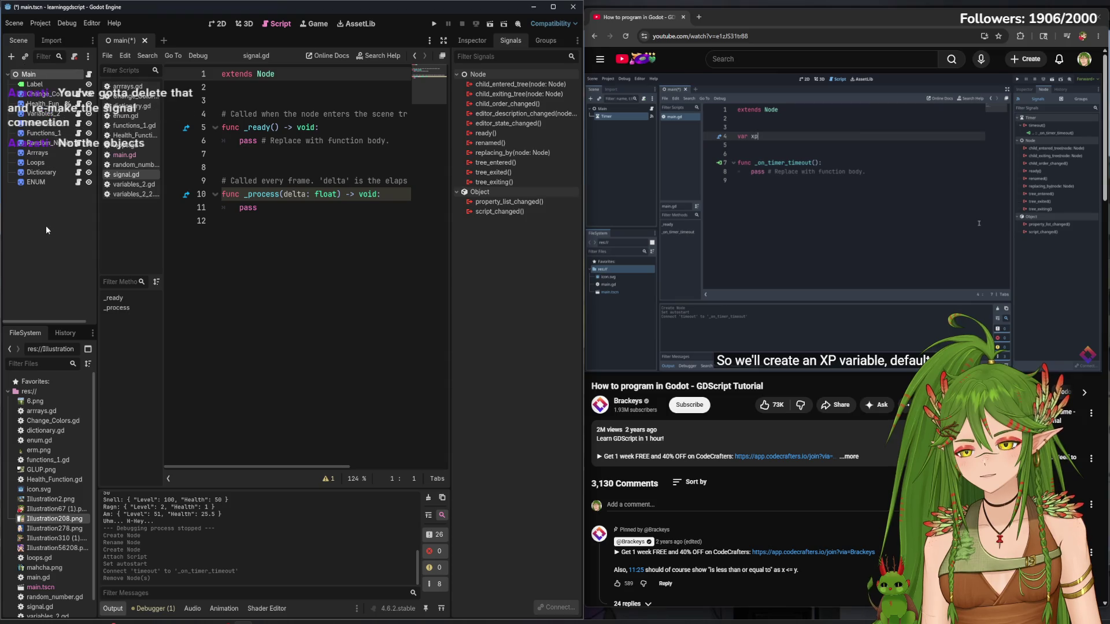
pyautogui.keyDown('ctrl'); pyautogui.click(21, 114); pyautogui.keyUp('ctrl')
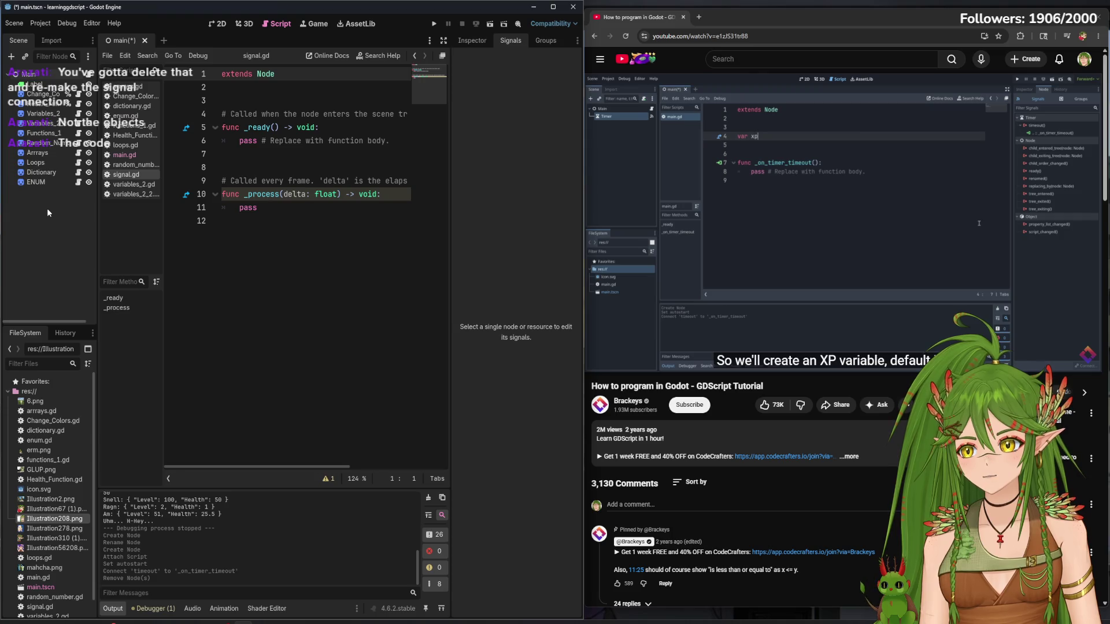
# Undo the deletion, then select SIGNAL and Timer together and delete both.
pyautogui.hotkey('ctrl', 'z')
pyautogui.moveTo(191, 217)
pyautogui.mouseDown()
pyautogui.moveTo(227, 122)
pyautogui.moveTo(220, 74)
pyautogui.mouseUp()
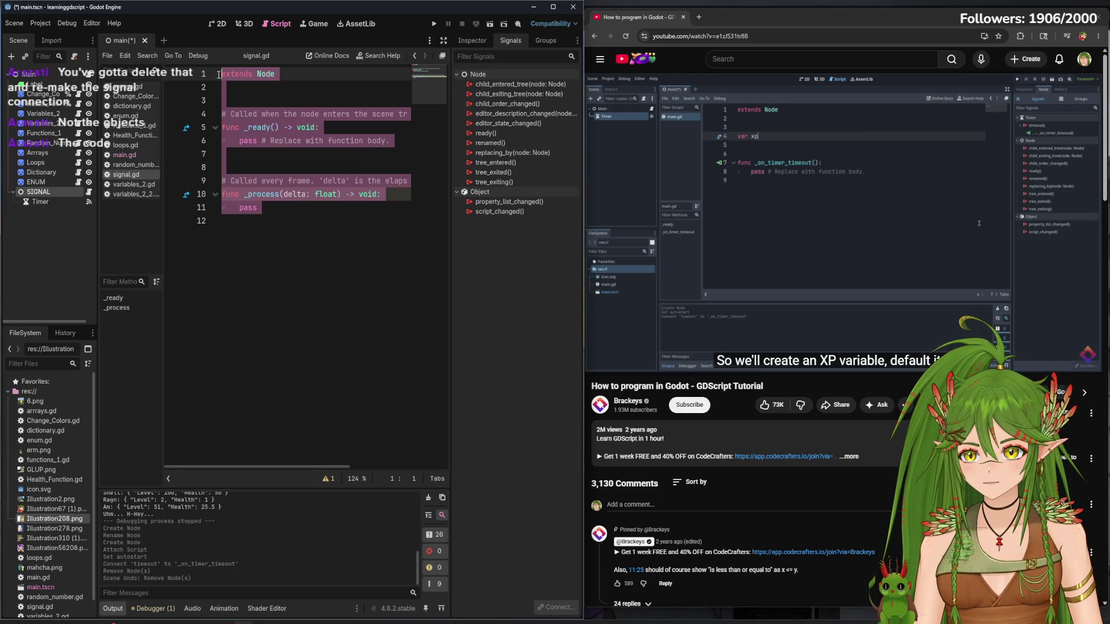
pyautogui.click(54, 224)
pyautogui.click(47, 192)
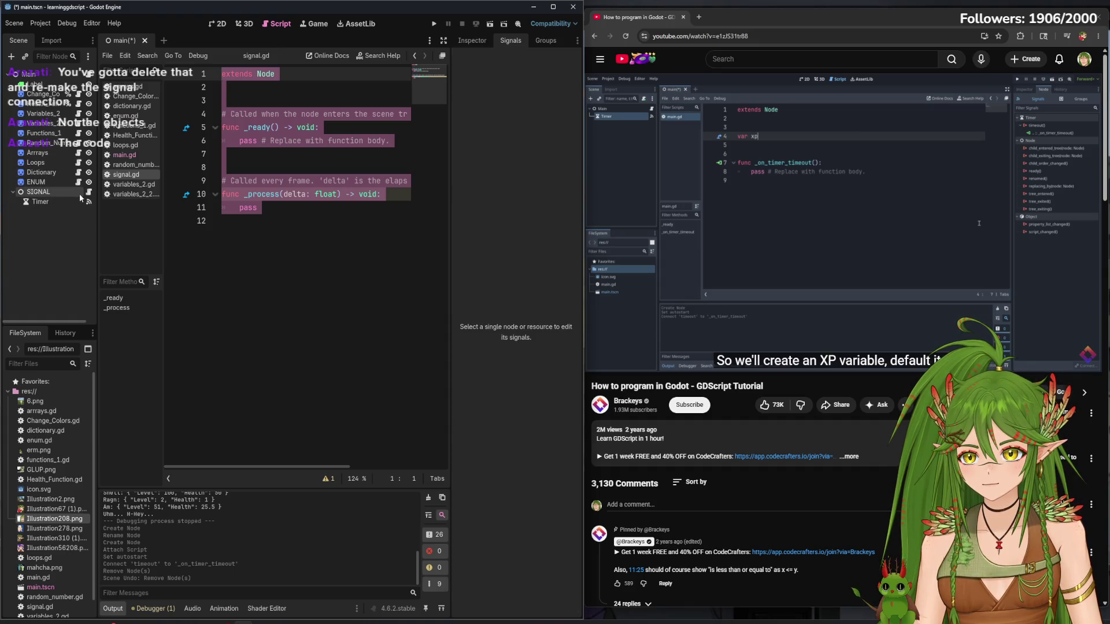
pyautogui.keyDown('ctrl'); pyautogui.click(53, 203); pyautogui.keyUp('ctrl')
pyautogui.rightClick(53, 202)
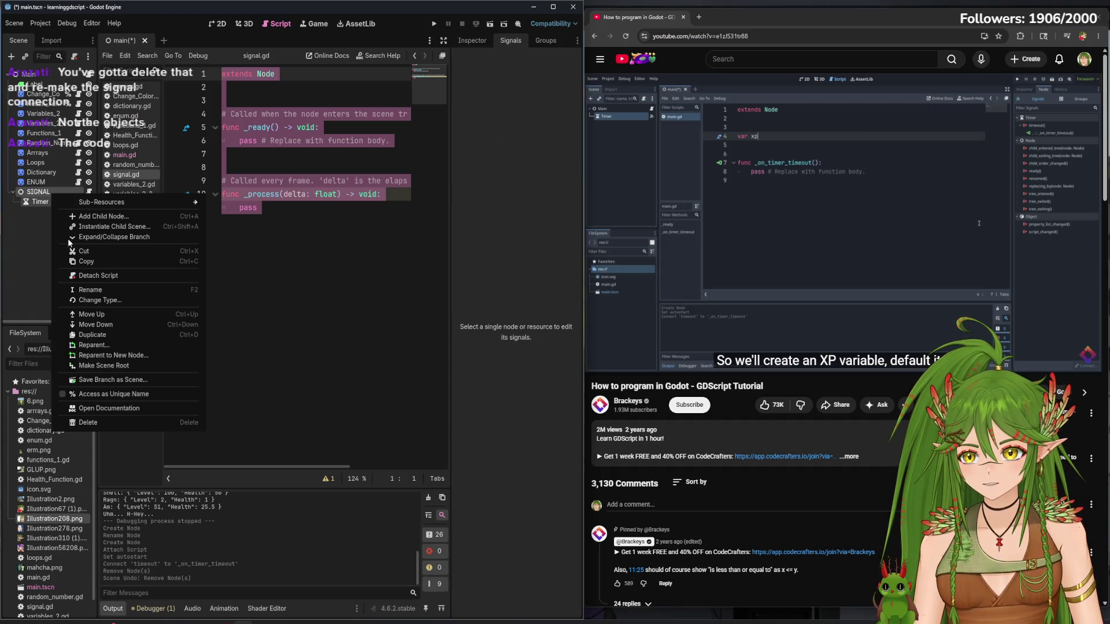
pyautogui.click(96, 421)
pyautogui.click(518, 327)
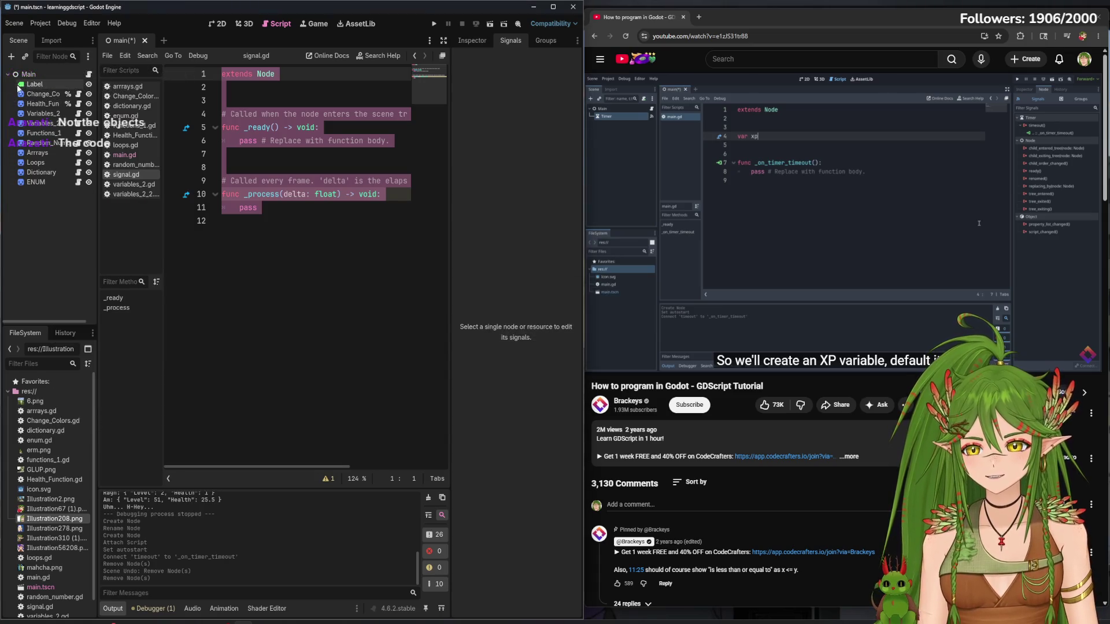
# Add a plain Node under Main and close the signal.gd script.
pyautogui.click(9, 56)
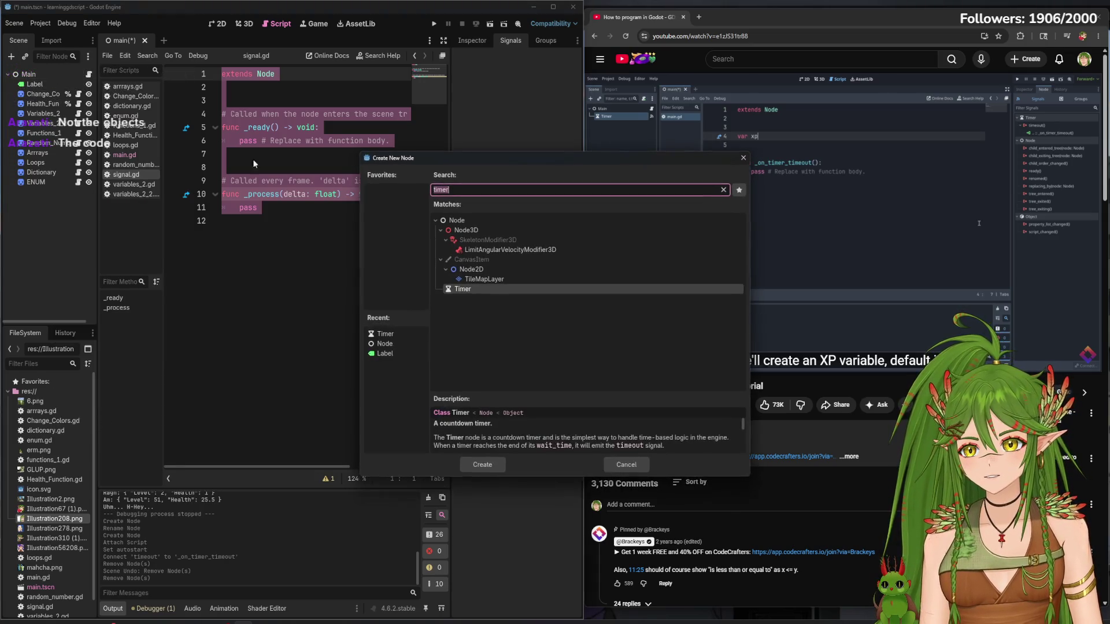
pyautogui.doubleClick(449, 220)
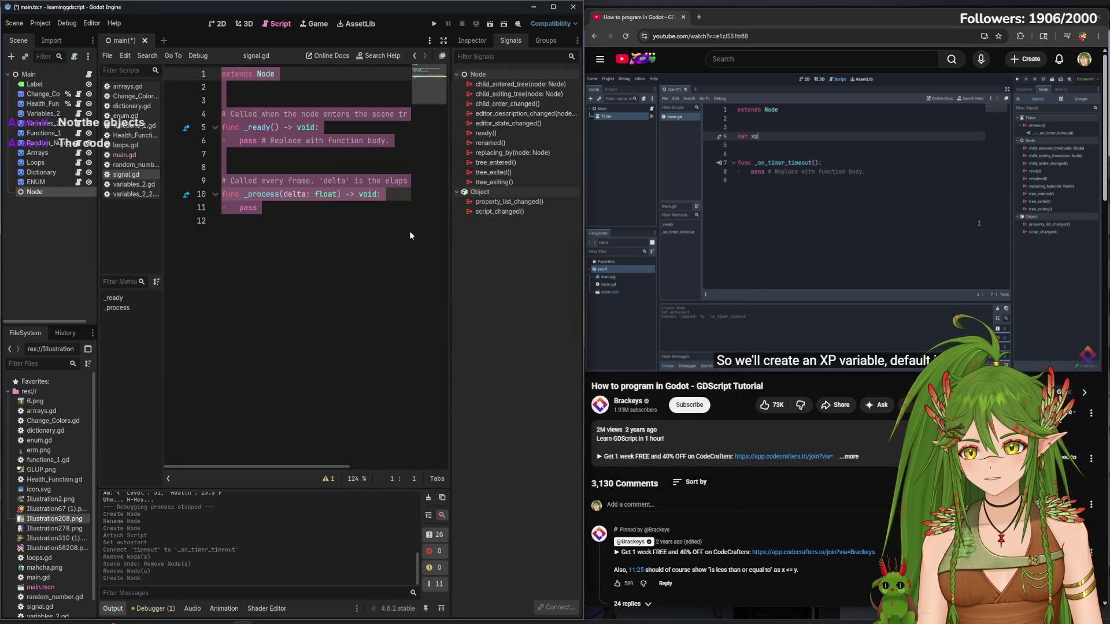
pyautogui.click(40, 202)
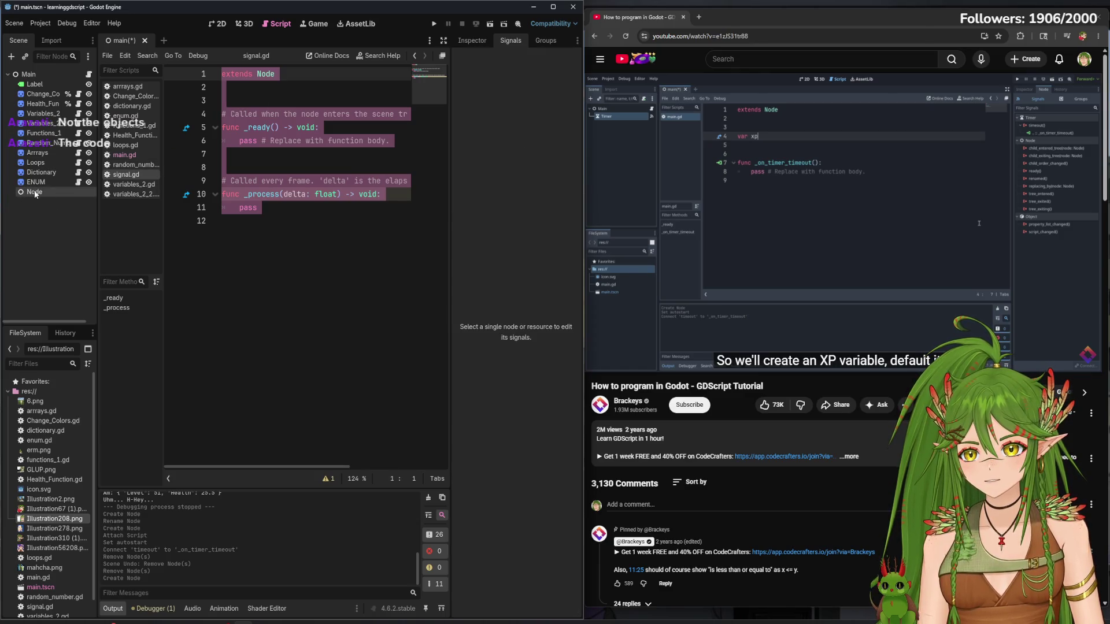
pyautogui.rightClick(138, 180)
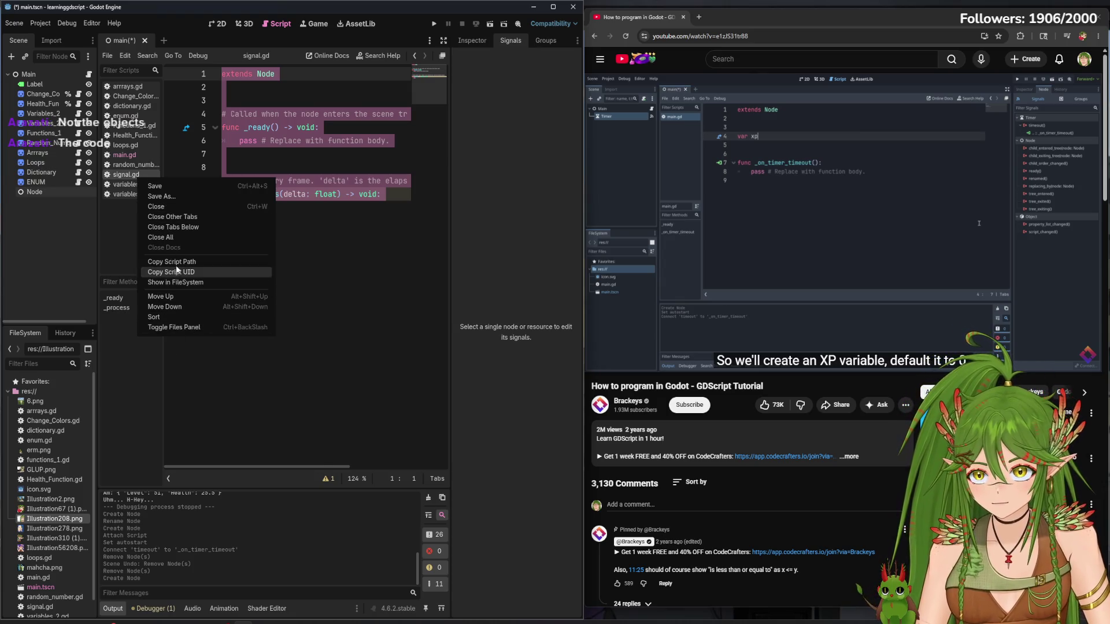
pyautogui.click(165, 206)
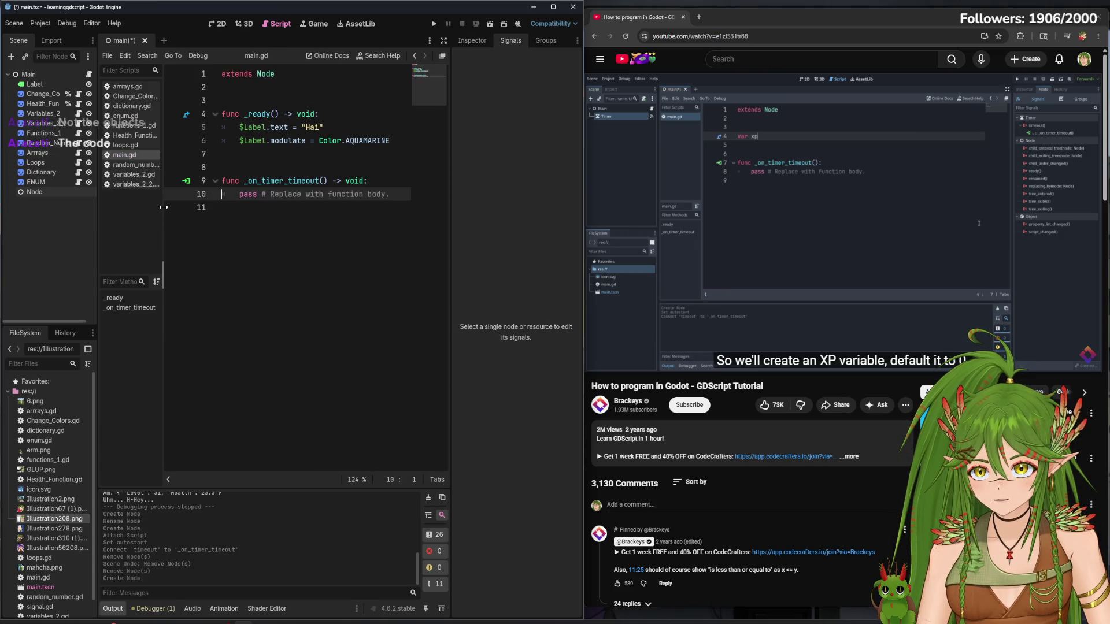
# Attach a new node.gd script to the new Node.
pyautogui.click(47, 193)
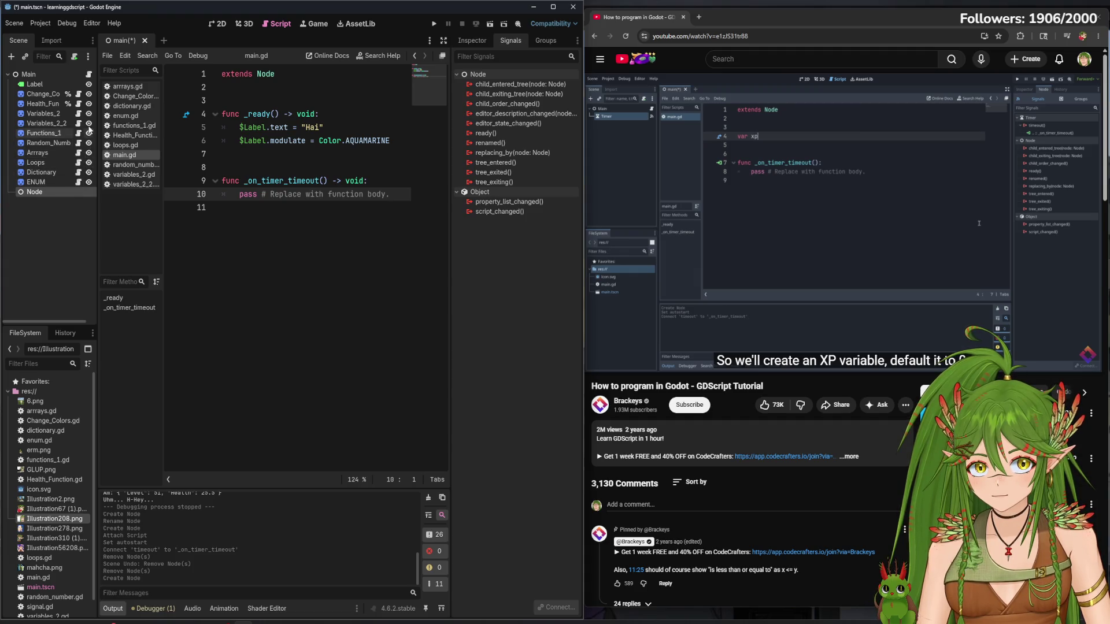
pyautogui.click(74, 56)
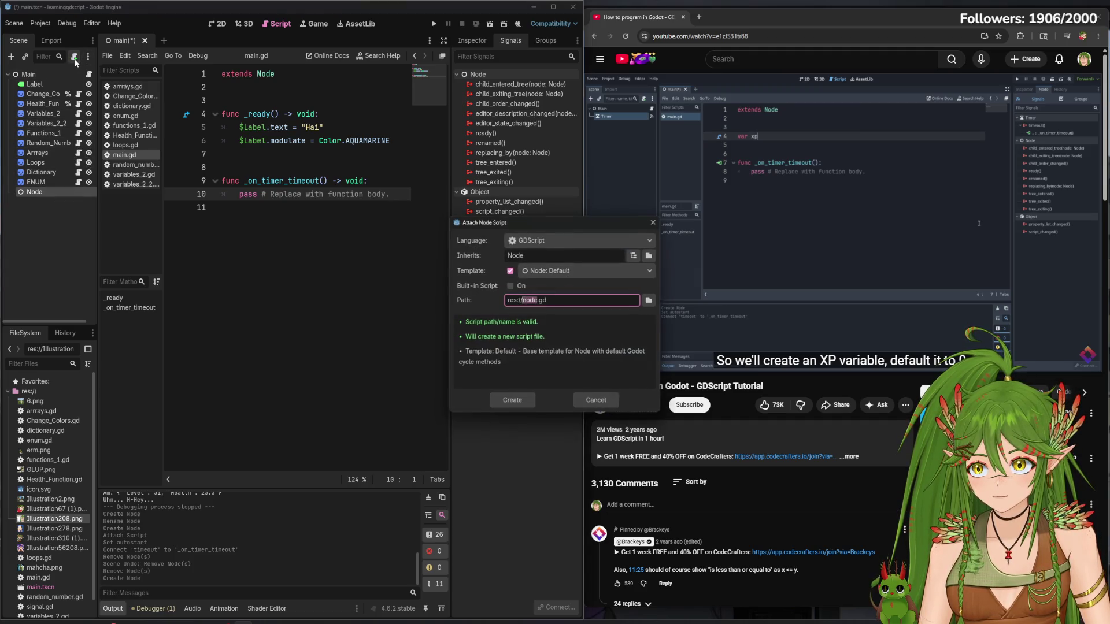
pyautogui.click(512, 400)
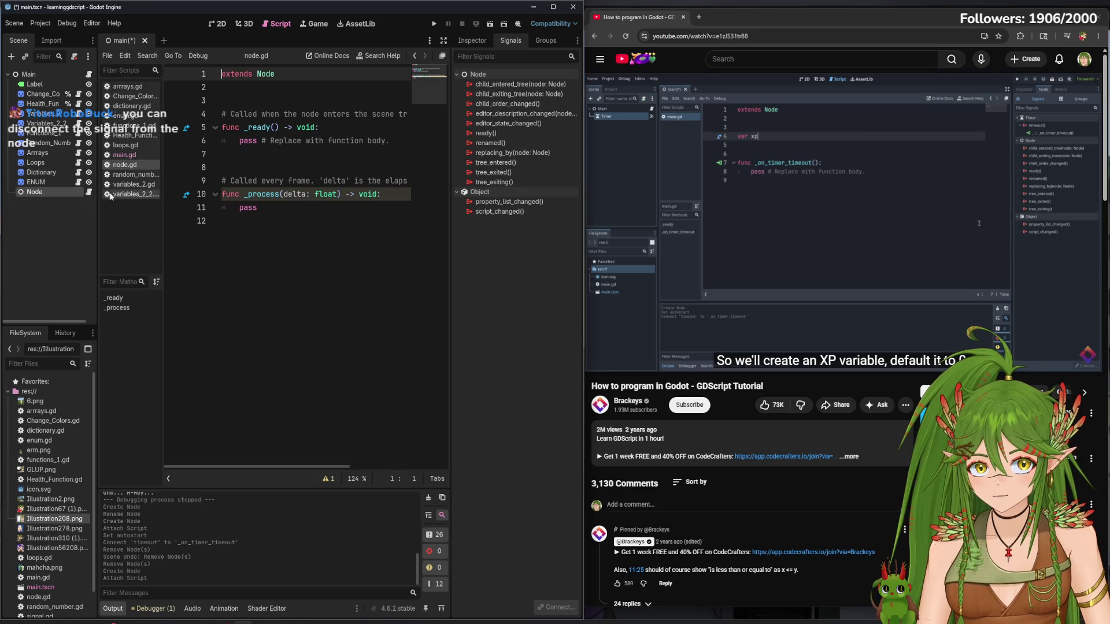
# Add a Timer as a child of the new Node.
pyautogui.click(11, 56)
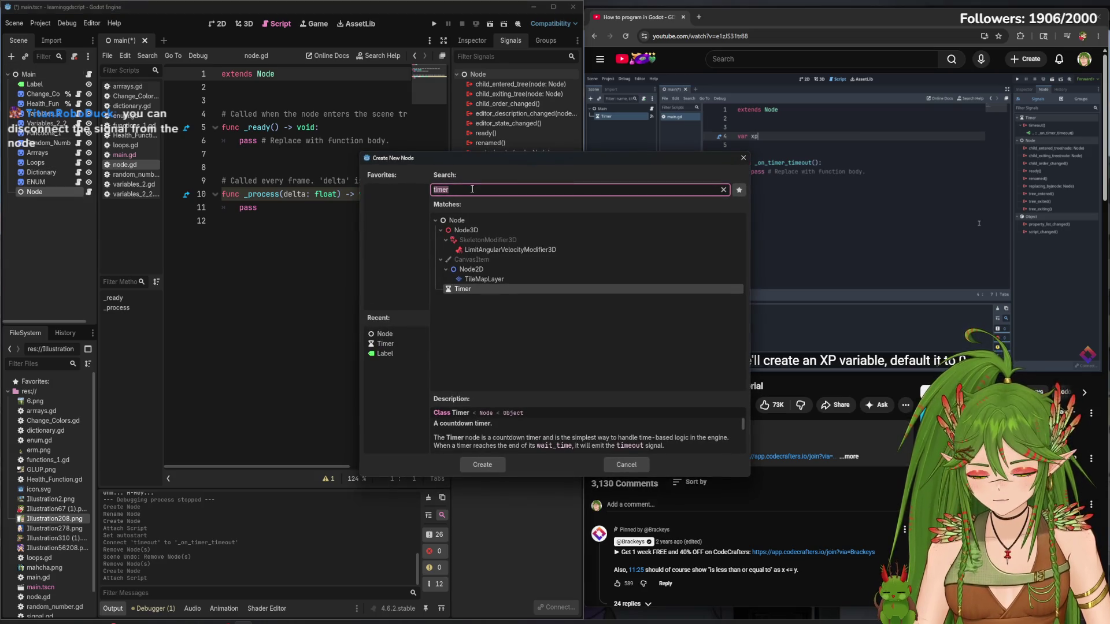
pyautogui.doubleClick(462, 288)
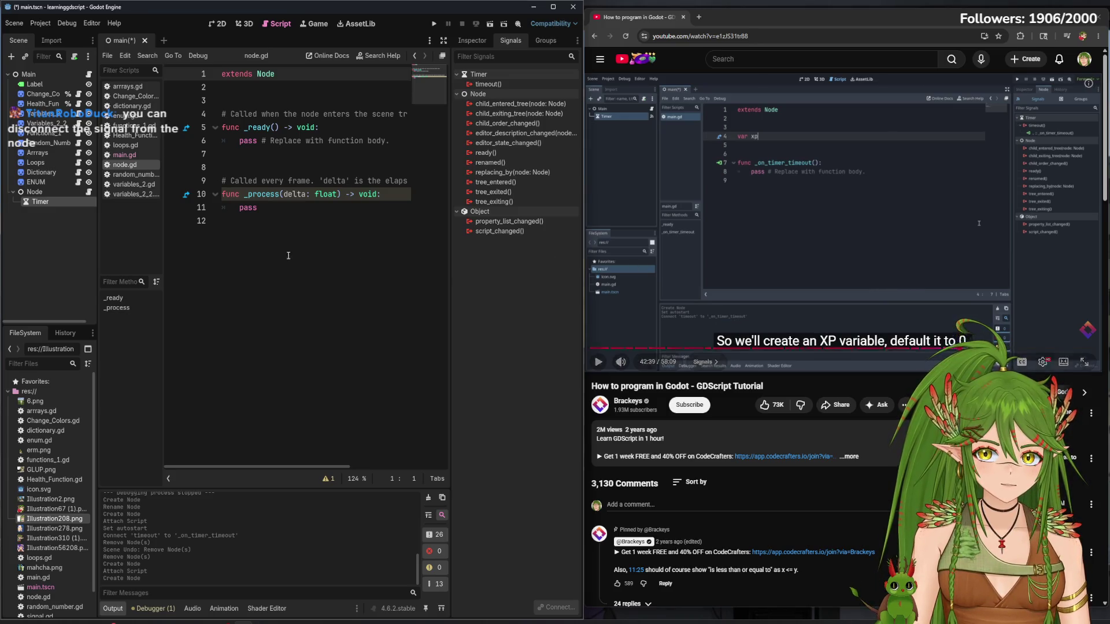
pyautogui.click(484, 85)
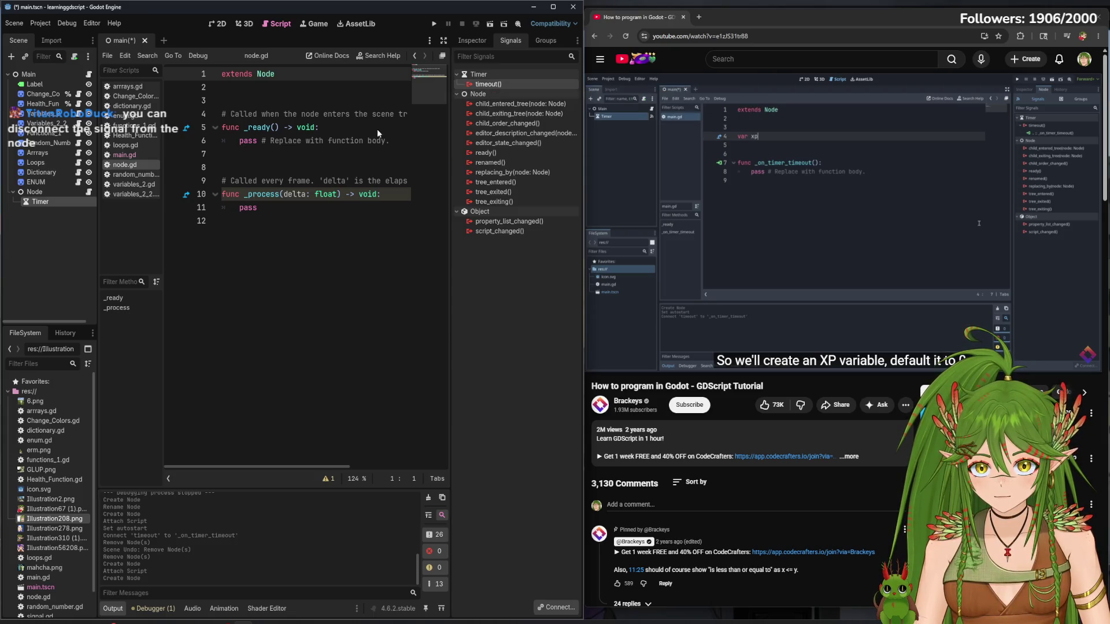
# Connect the Timer's timeout signal to Node with receiver method _on_timer_timeout.
pyautogui.doubleClick(512, 83)
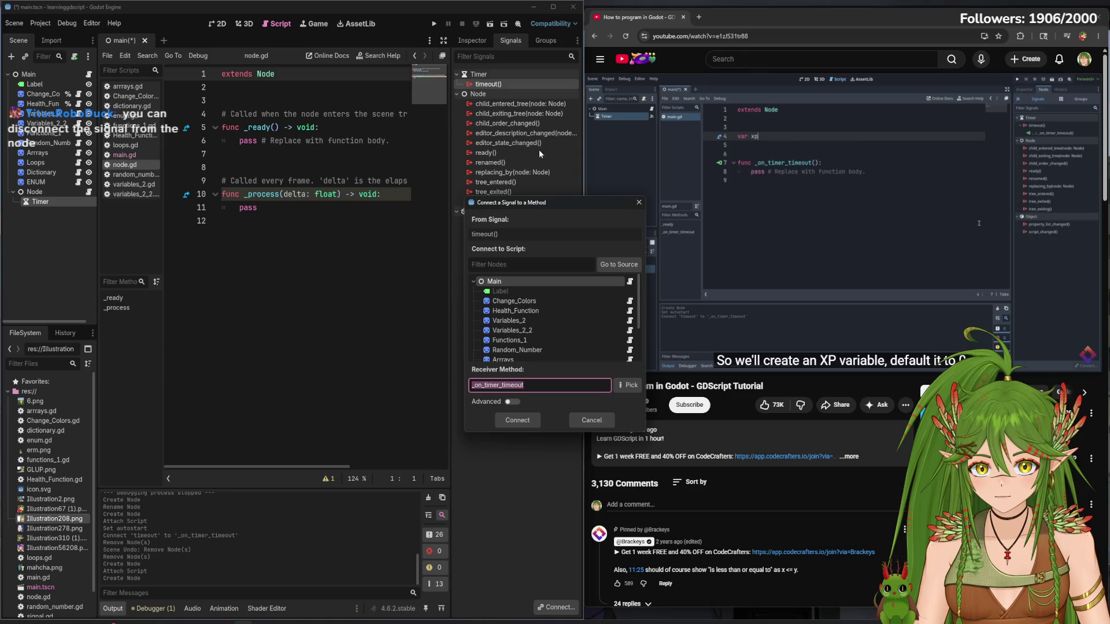
pyautogui.scroll(-3, 540, 339)
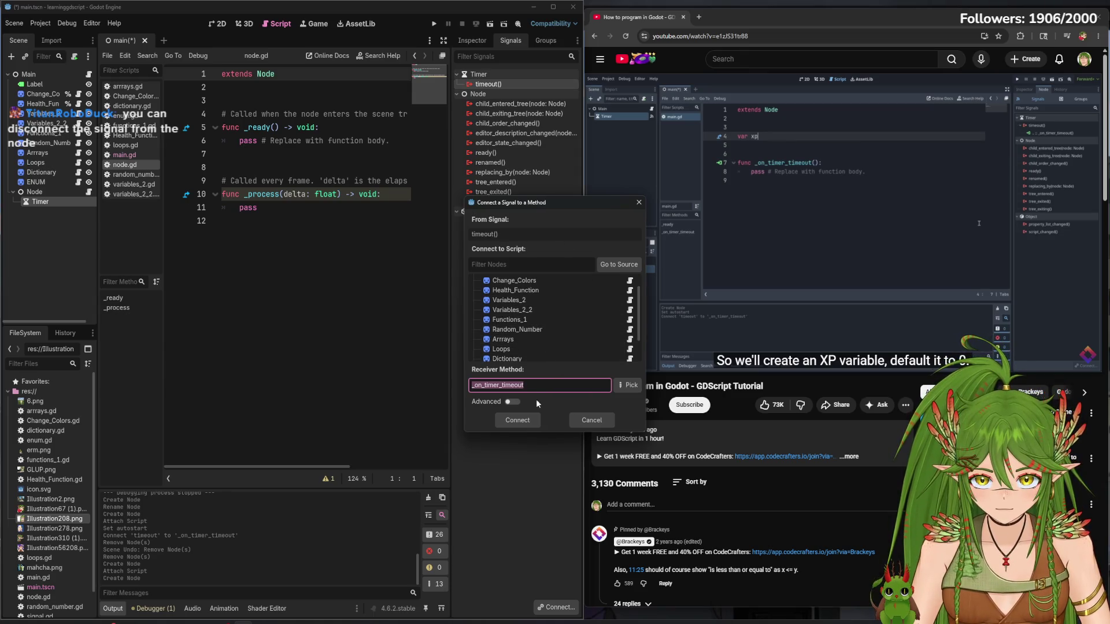
pyautogui.click(524, 345)
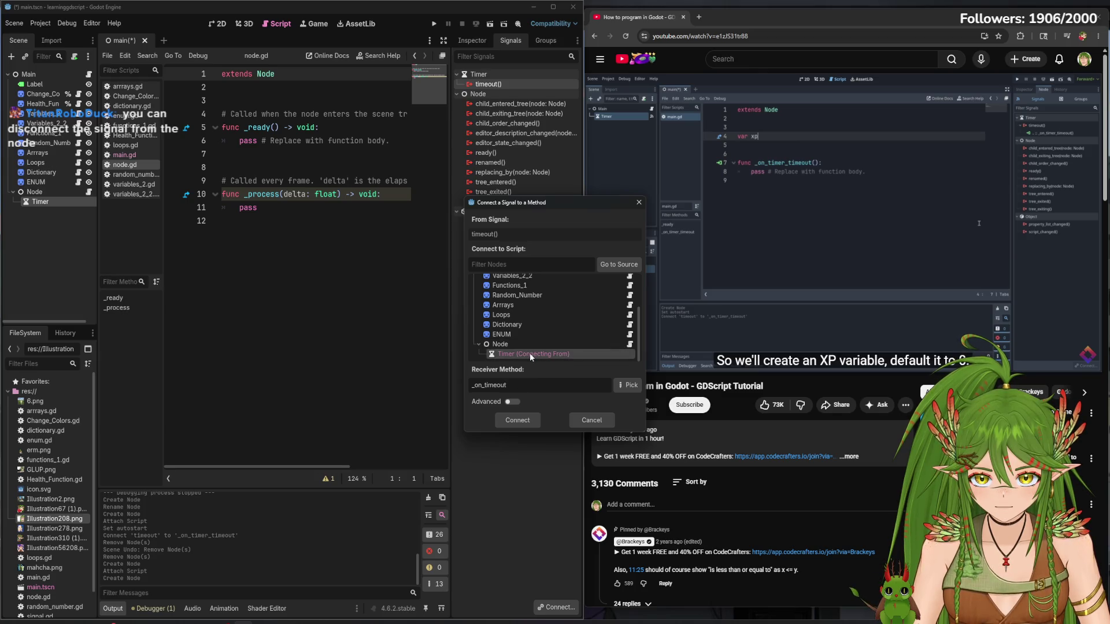
pyautogui.click(525, 350)
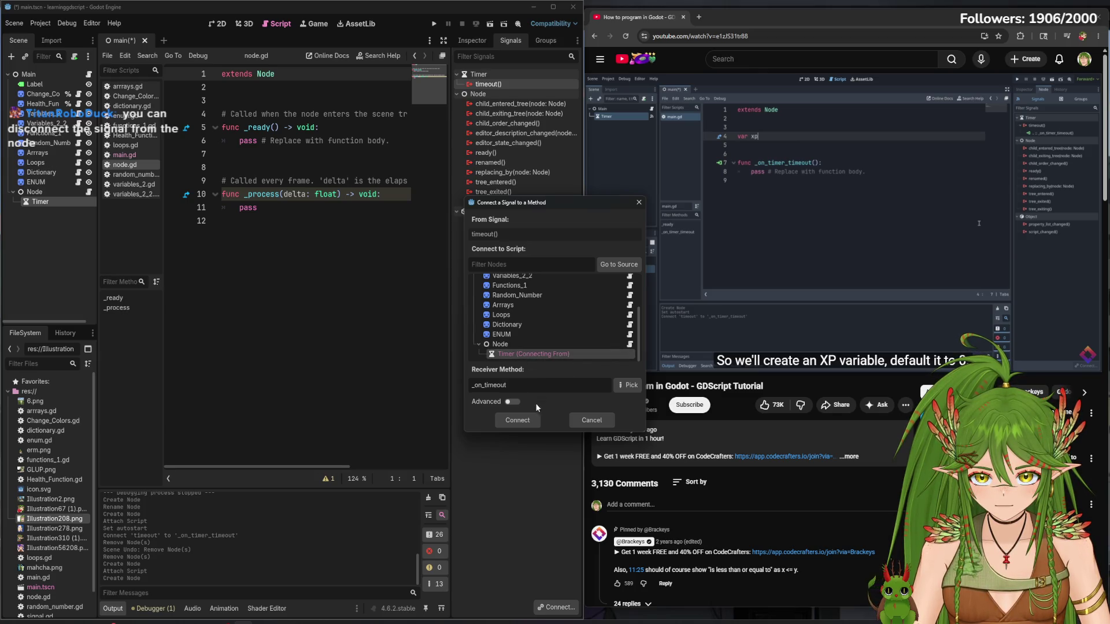
pyautogui.click(861, 276)
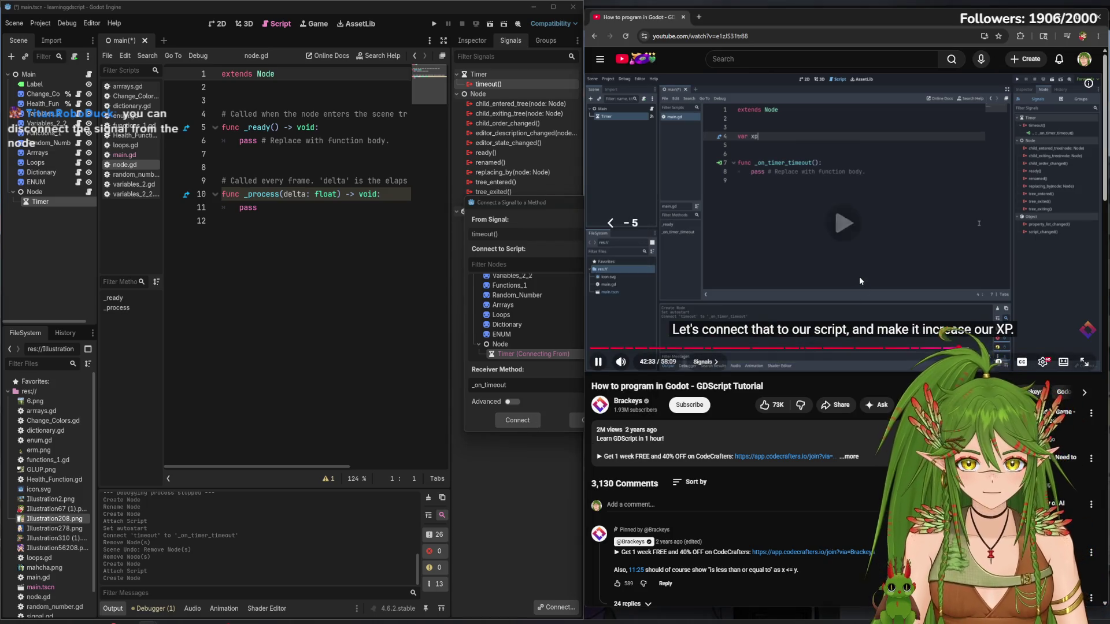
pyautogui.press('Left')
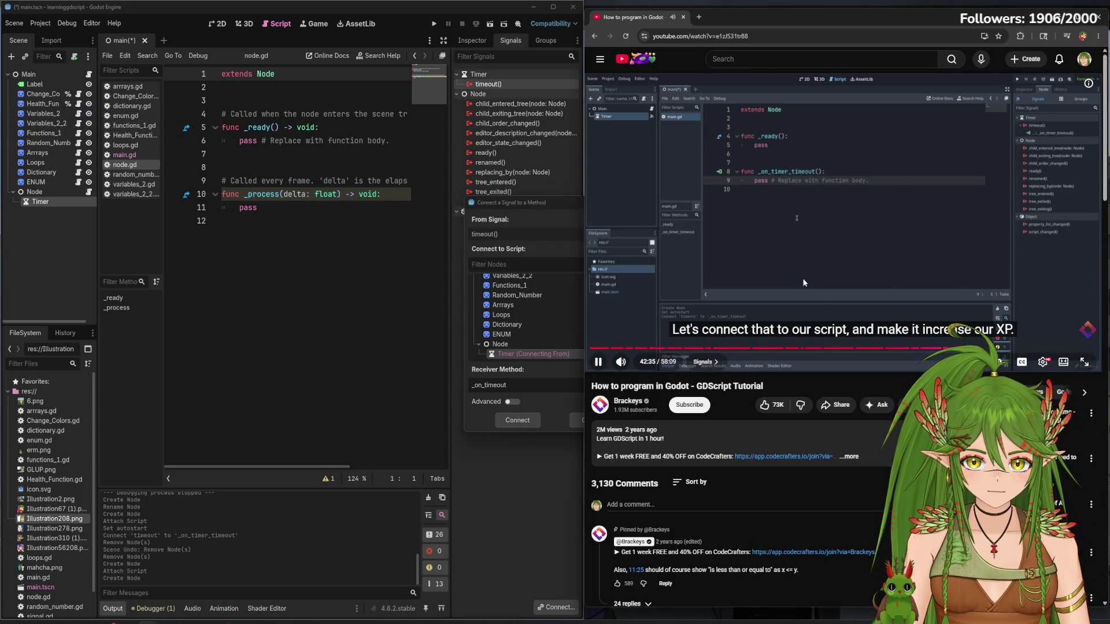
pyautogui.click(803, 278)
pyautogui.click(544, 390)
pyautogui.write('timer_')
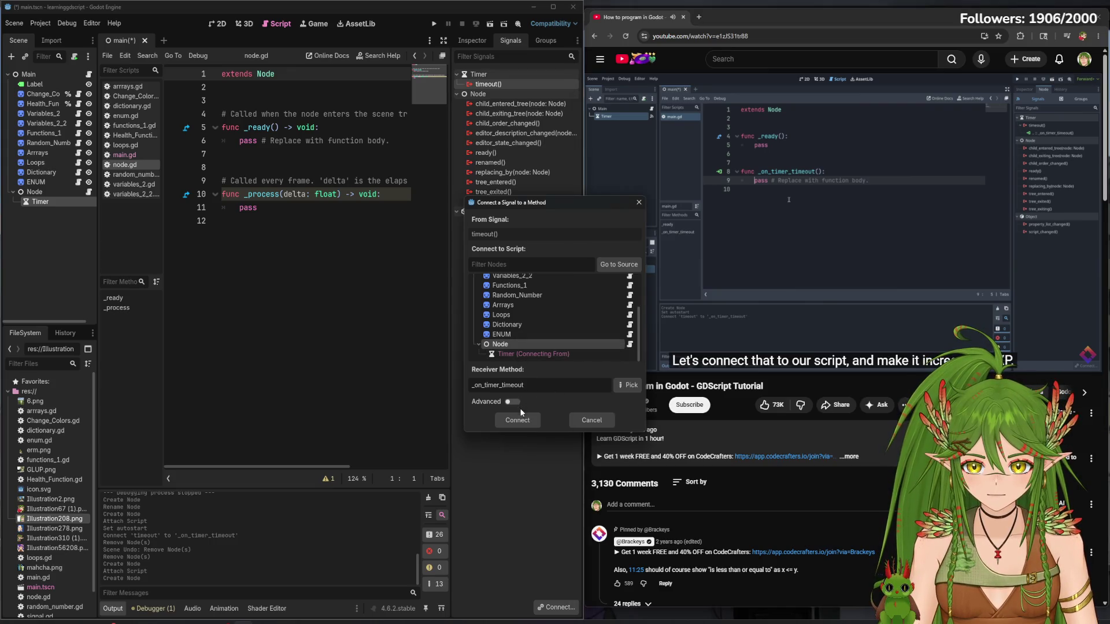
pyautogui.click(518, 420)
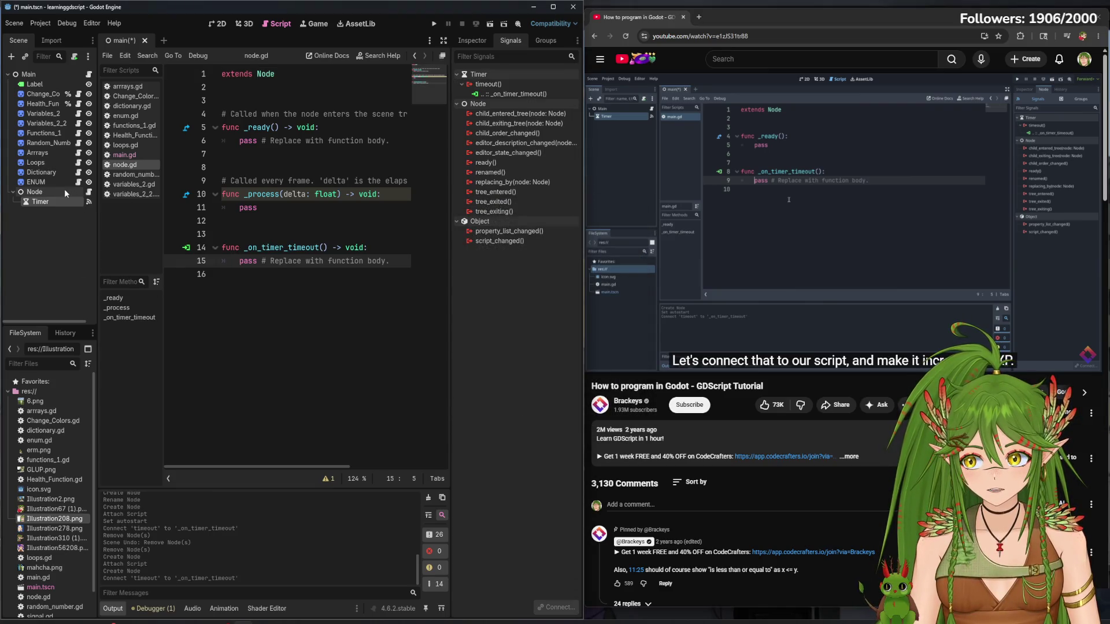
pyautogui.click(133, 174)
# Replace lines 4–11 of node.gd with the declaration 'var xp := 0'.
pyautogui.click(125, 164)
pyautogui.click(831, 210)
pyautogui.moveTo(284, 207)
pyautogui.mouseDown()
pyautogui.moveTo(231, 192)
pyautogui.moveTo(221, 112)
pyautogui.mouseUp()
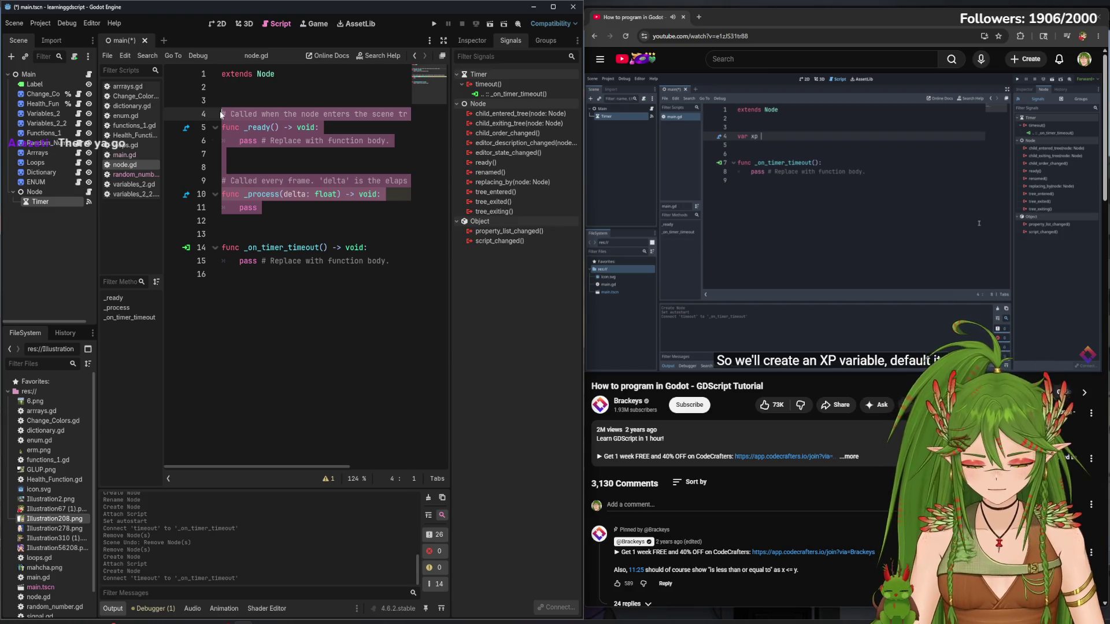
pyautogui.write('var xp :=')
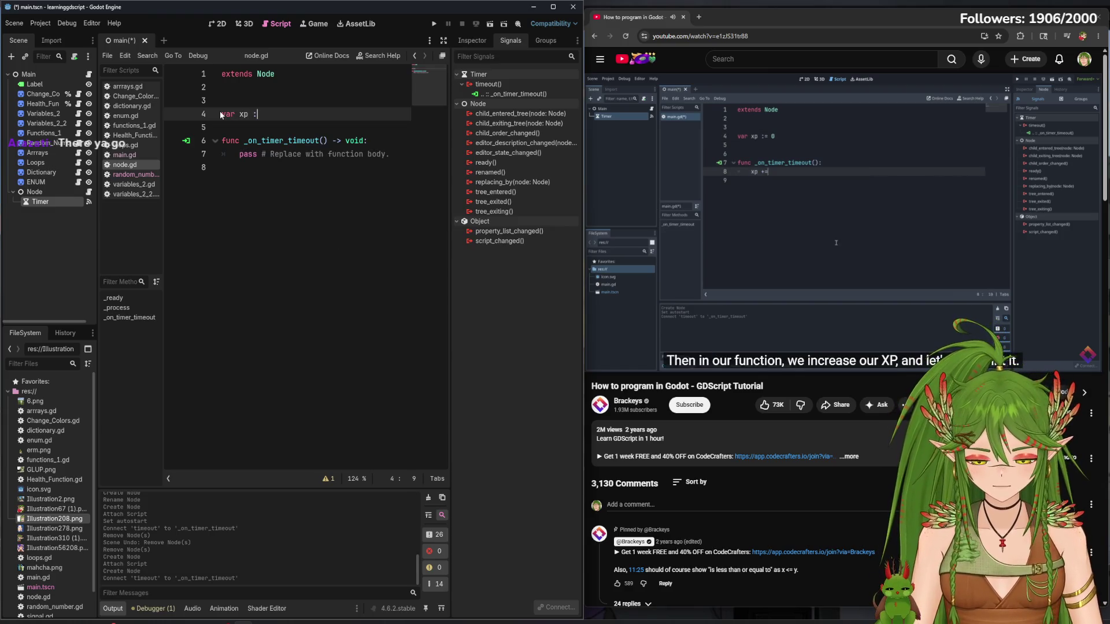
pyautogui.write(' 0')
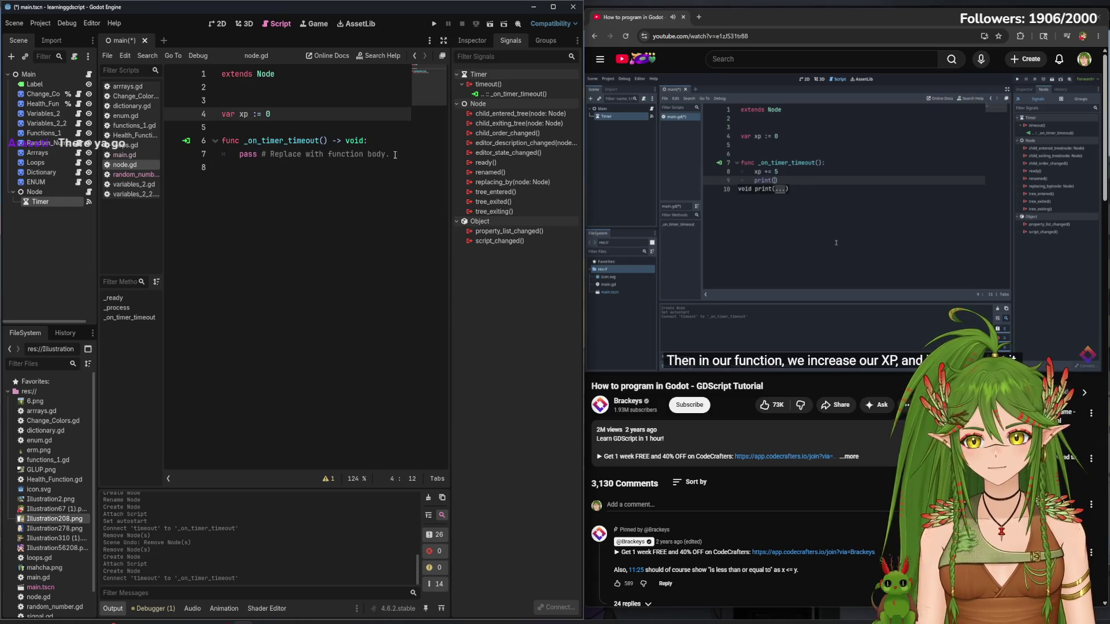
# Print xp after xp += 5, reset it to 0 when xp >= 20, and run the project.
pyautogui.click(797, 231)
pyautogui.moveTo(405, 153); pyautogui.dragTo(232, 153)
pyautogui.write('xp += 5')
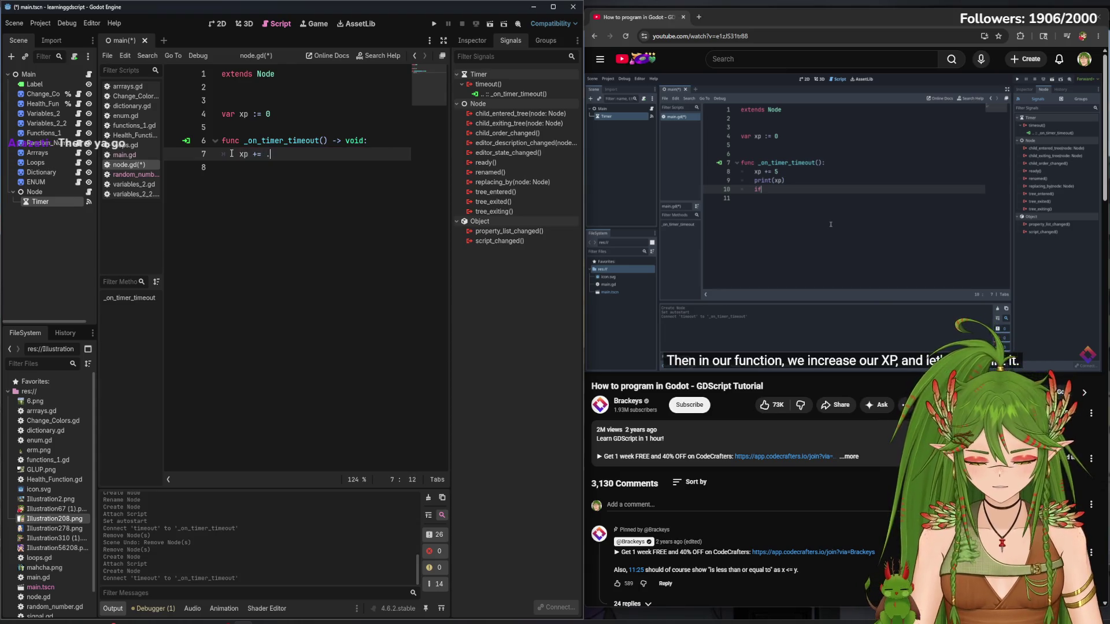
pyautogui.press('Return')
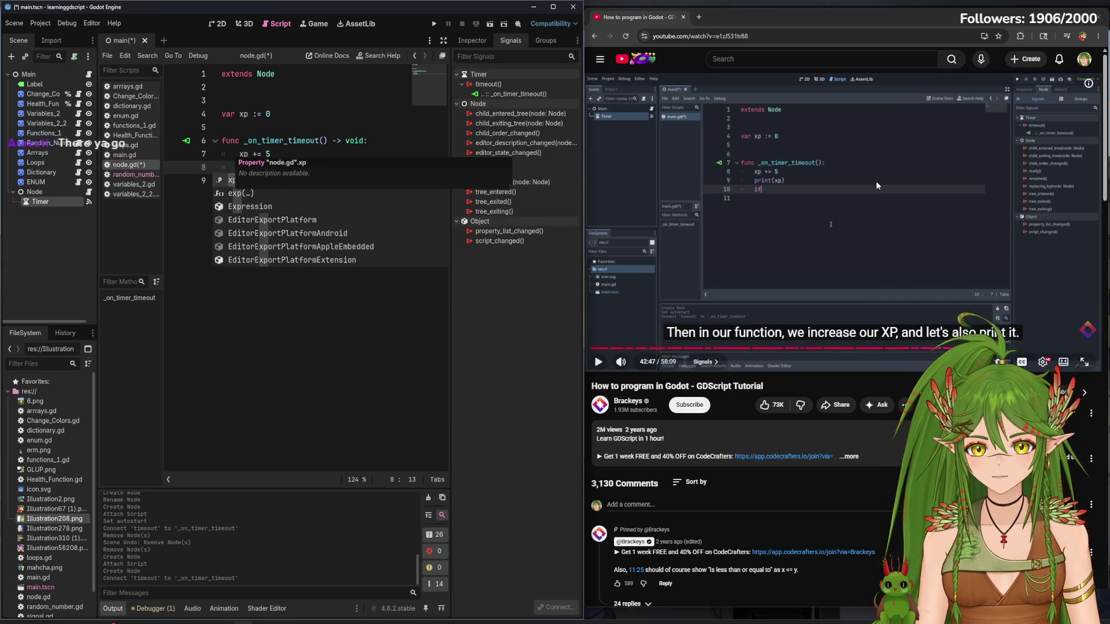
pyautogui.click(299, 165)
pyautogui.press('Return')
pyautogui.write('if')
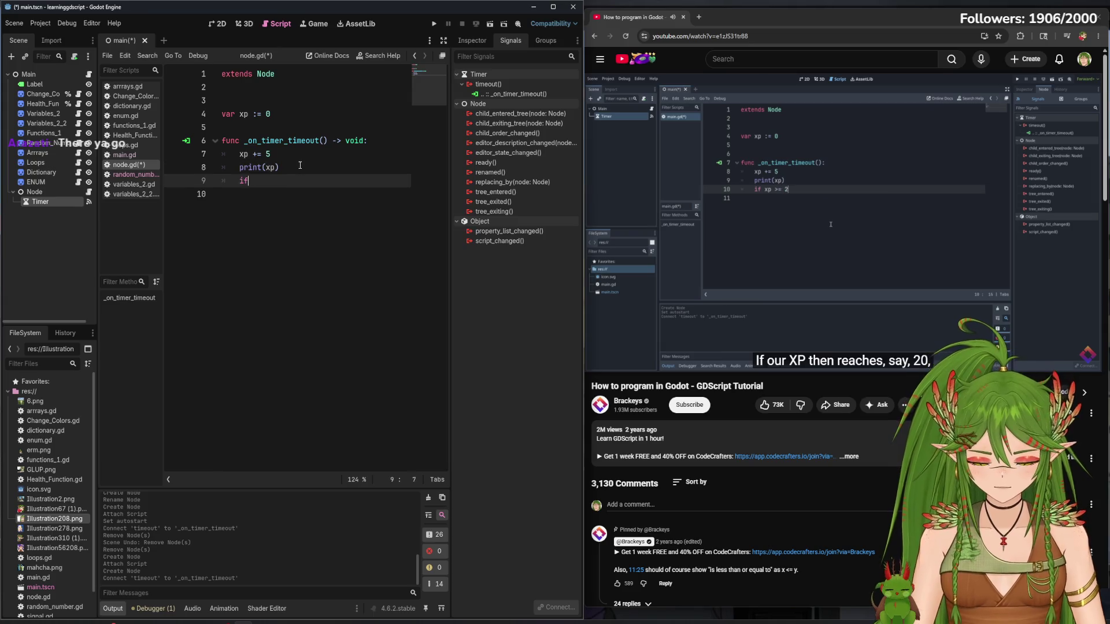
pyautogui.write('xp <')
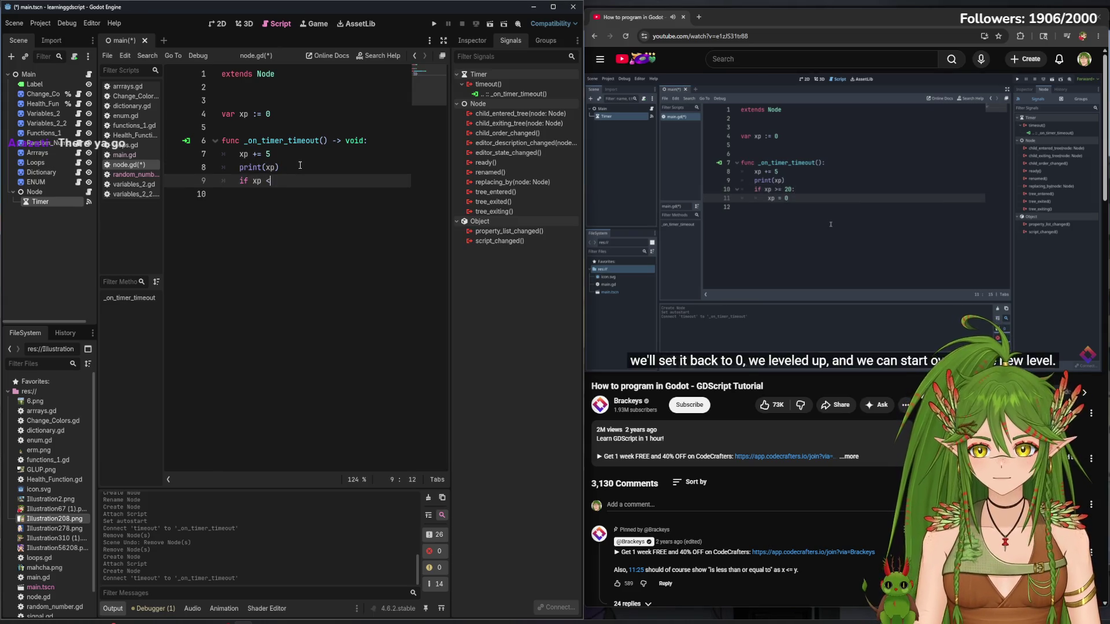
pyautogui.write('=')
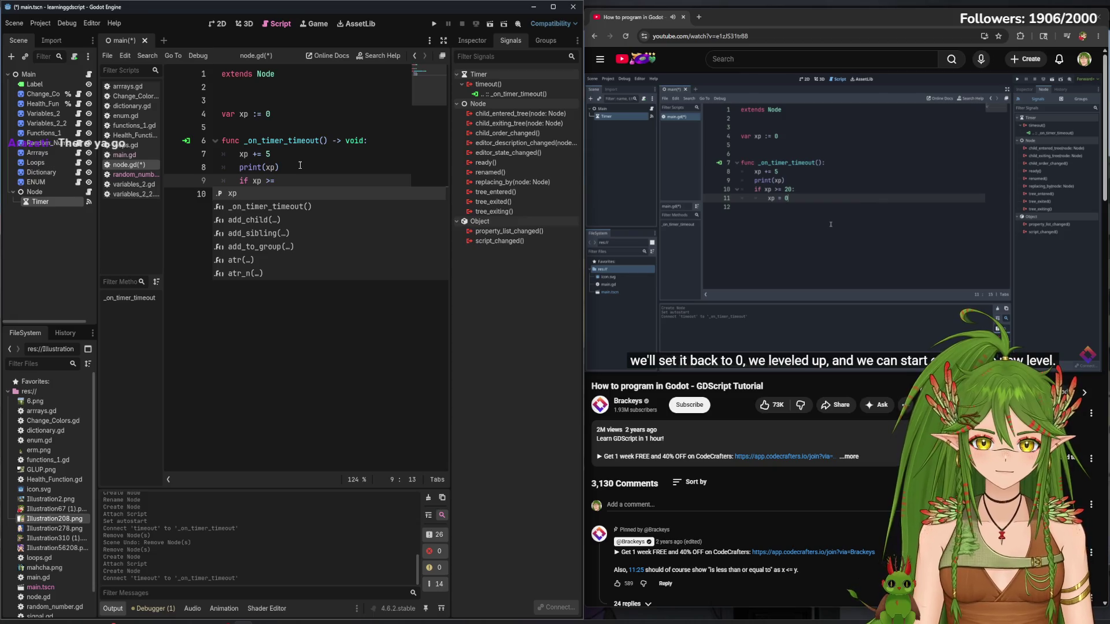
pyautogui.write(' 20:')
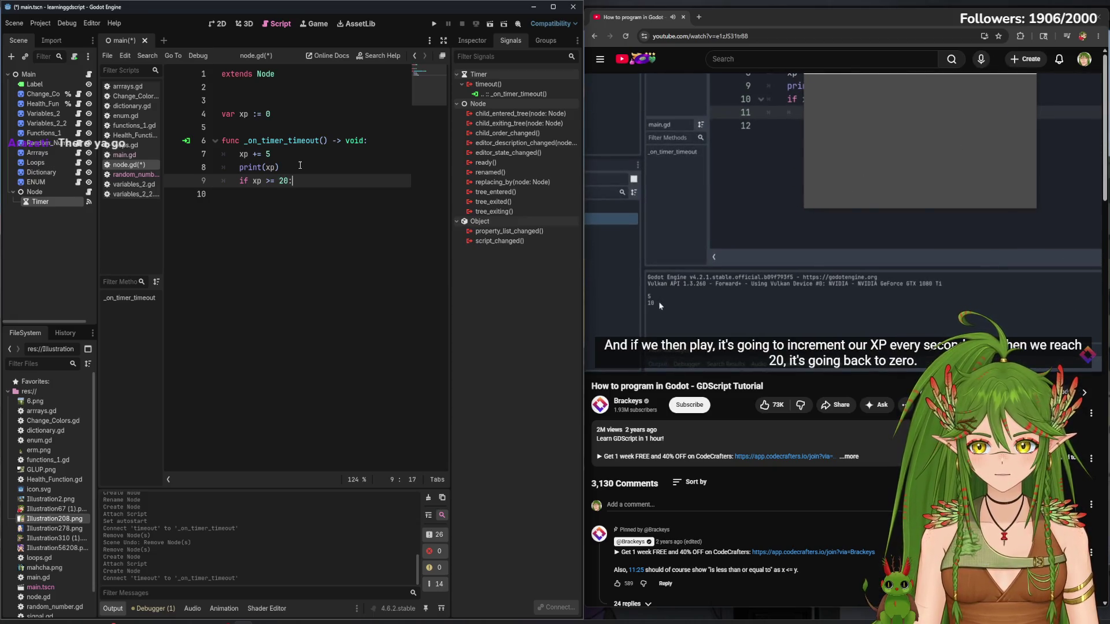
pyautogui.press('Return')
pyautogui.press('XF86AudioPlay')
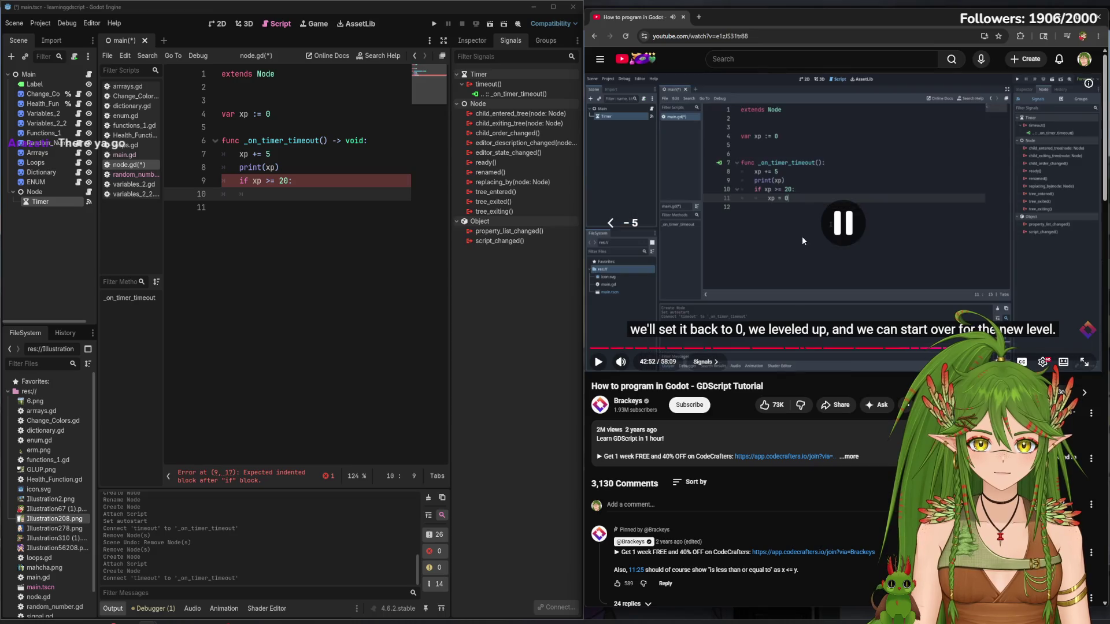
pyautogui.write('xp')
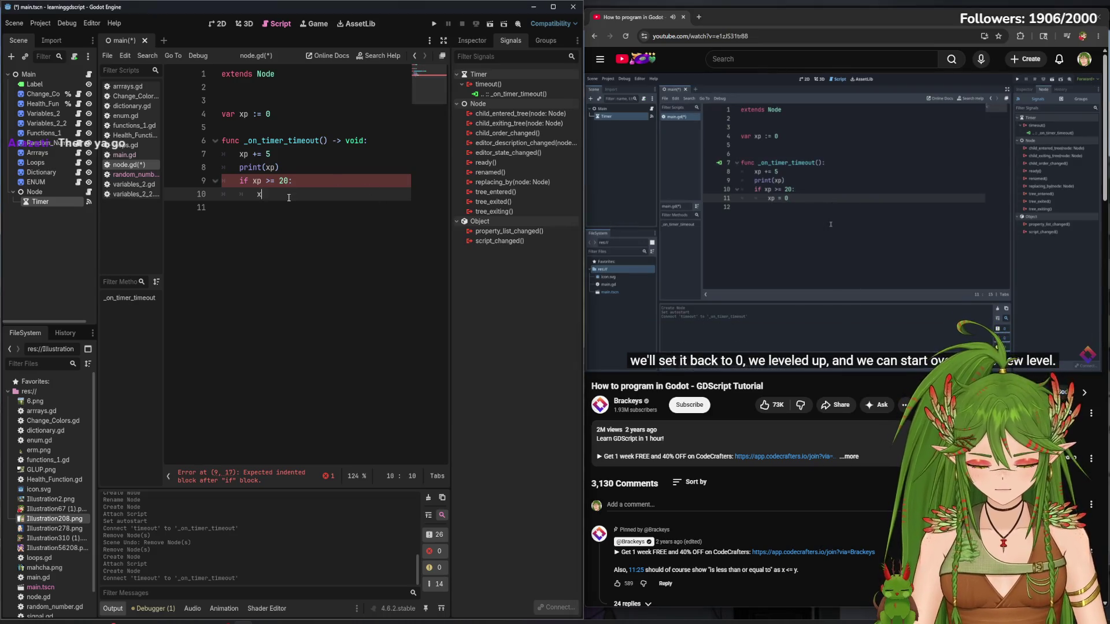
pyautogui.write(' = 0')
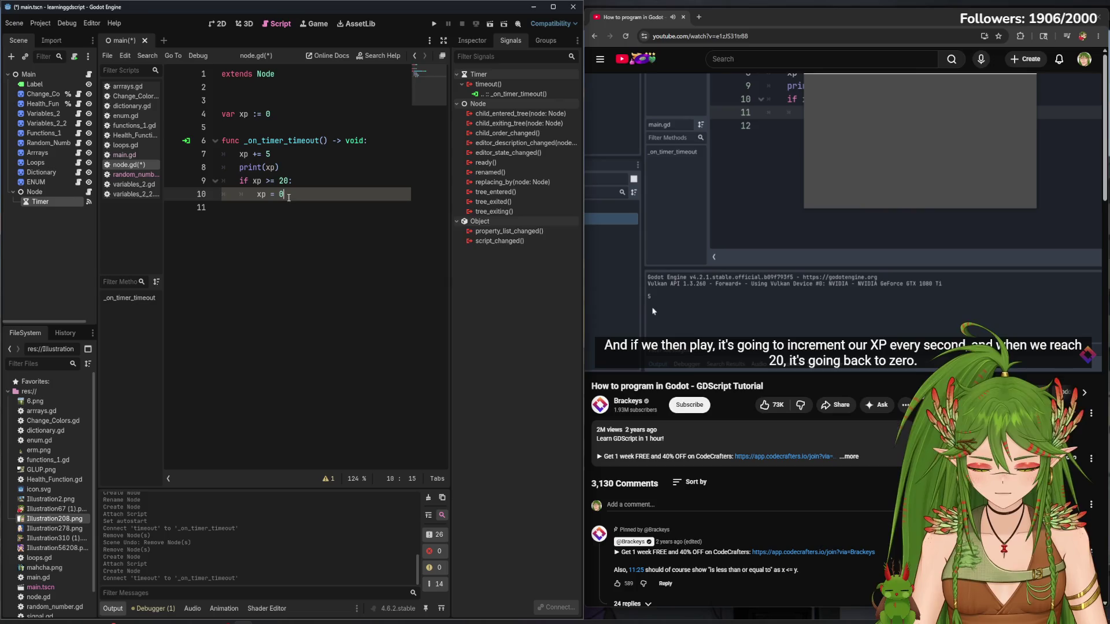
pyautogui.click(288, 206)
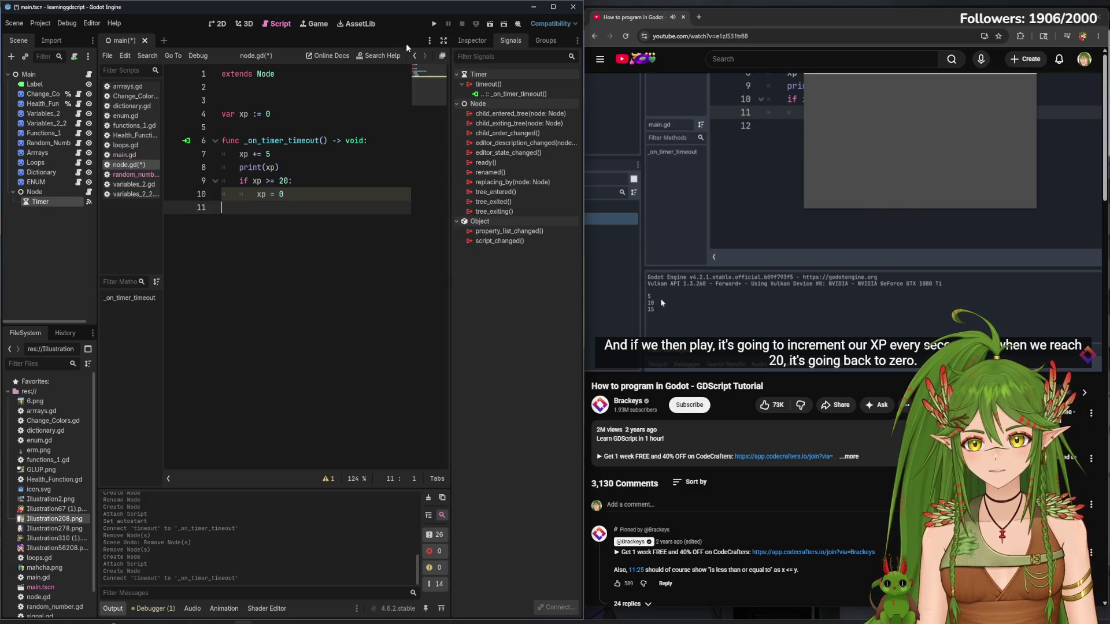
pyautogui.click(434, 25)
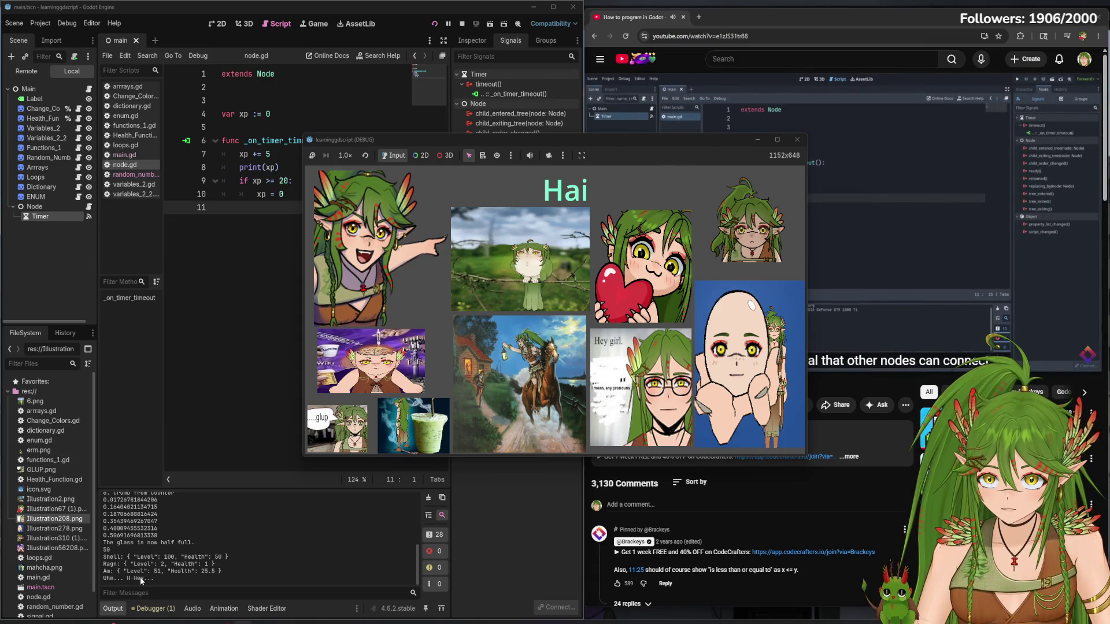
# Check the xp output, stop the running game, and return focus to the script editor.
pyautogui.scroll(5, 140, 577)
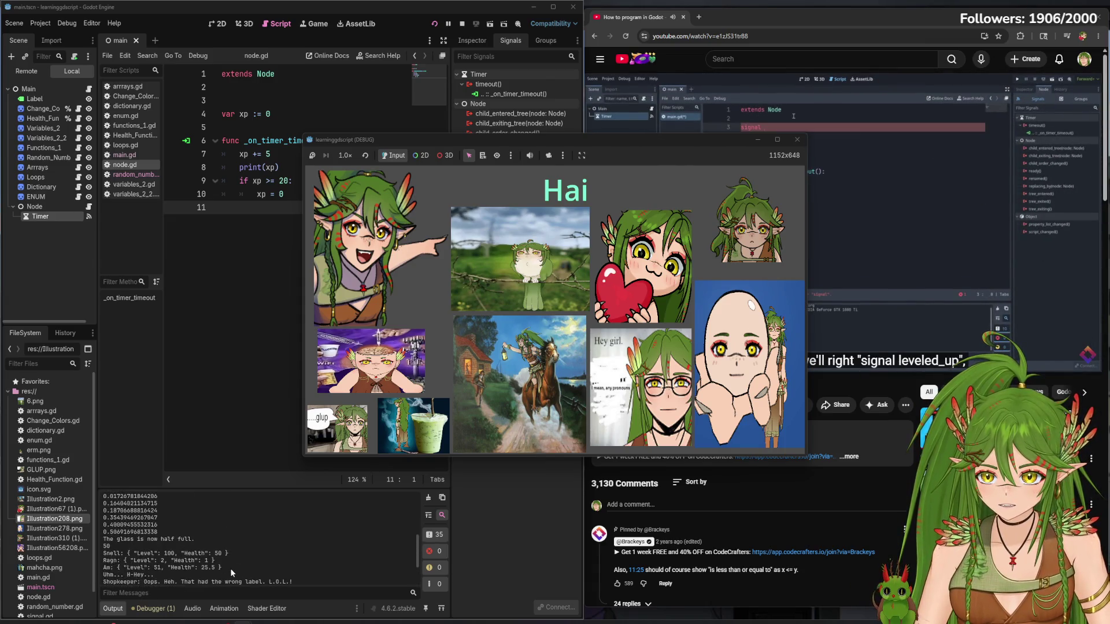
pyautogui.scroll(4, 230, 568)
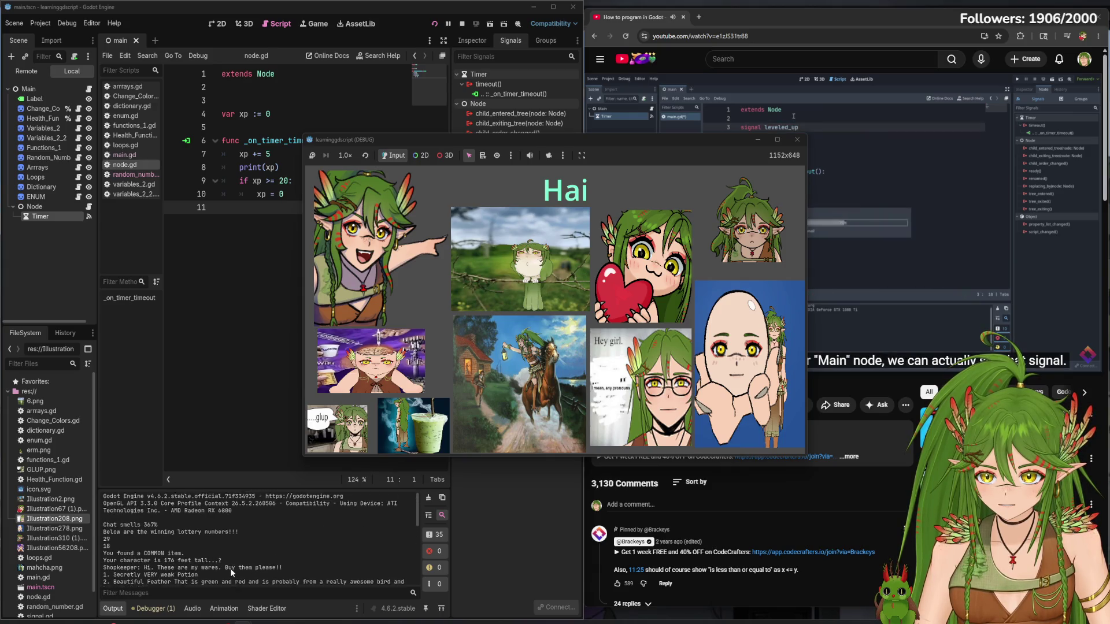
pyautogui.scroll(-5, 230, 572)
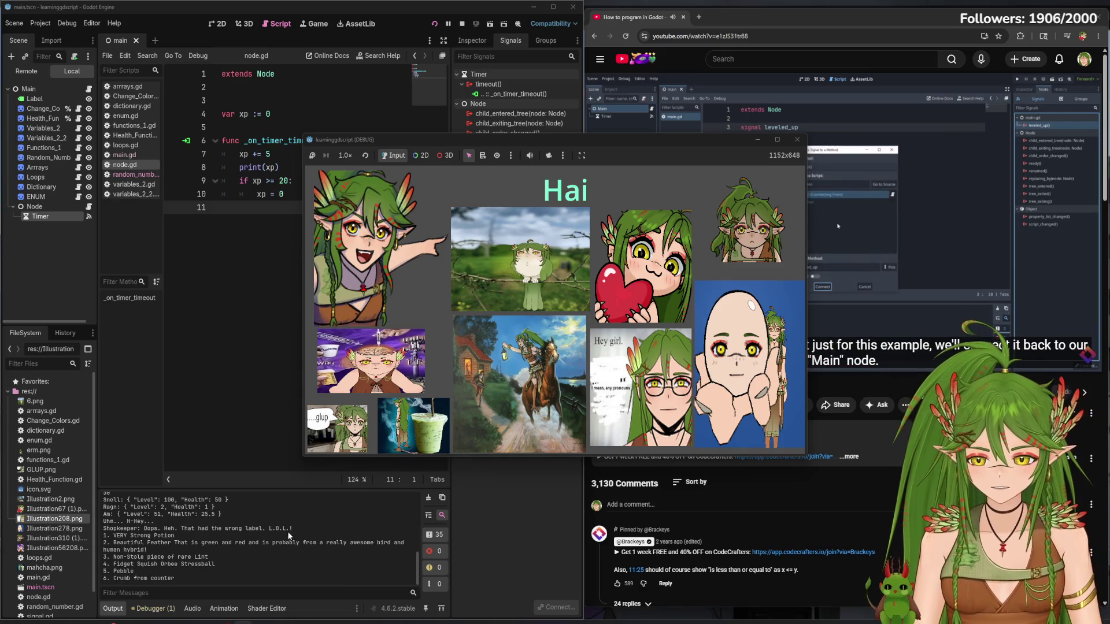
pyautogui.click(797, 139)
pyautogui.click(862, 179)
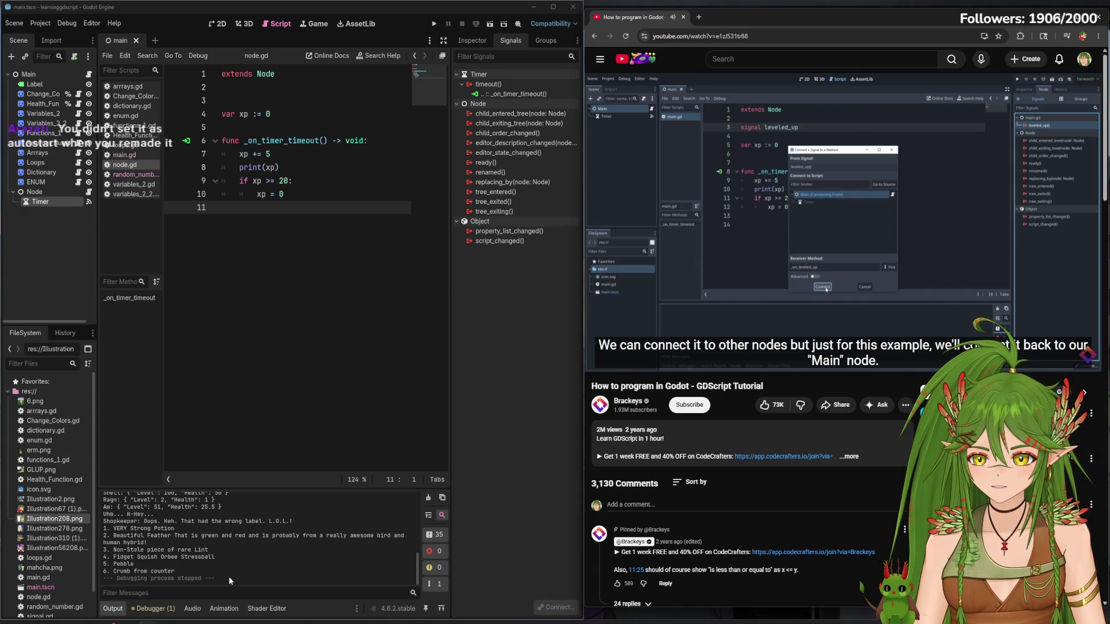
pyautogui.click(294, 290)
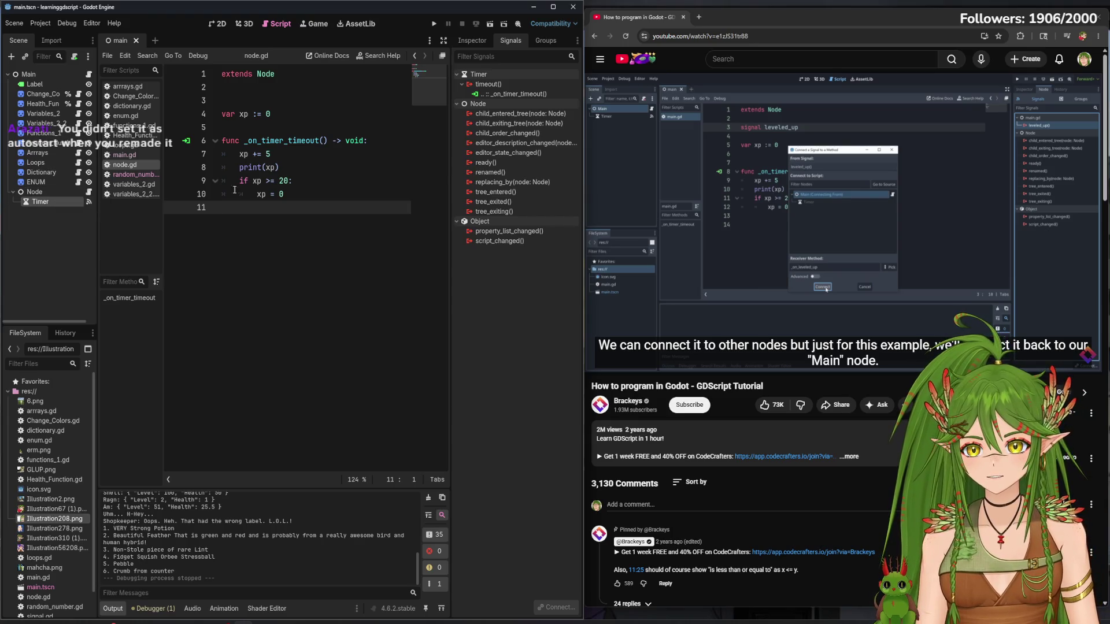
# Turn on Autostart for the Timer and run the project again.
pyautogui.click(471, 40)
pyautogui.click(523, 161)
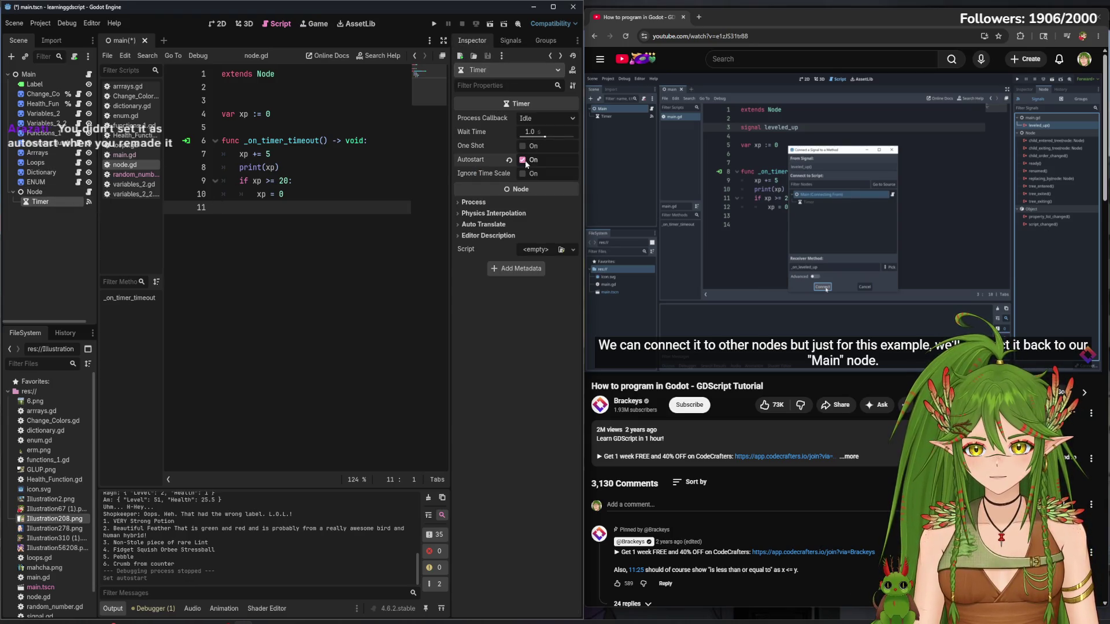
pyautogui.click(439, 24)
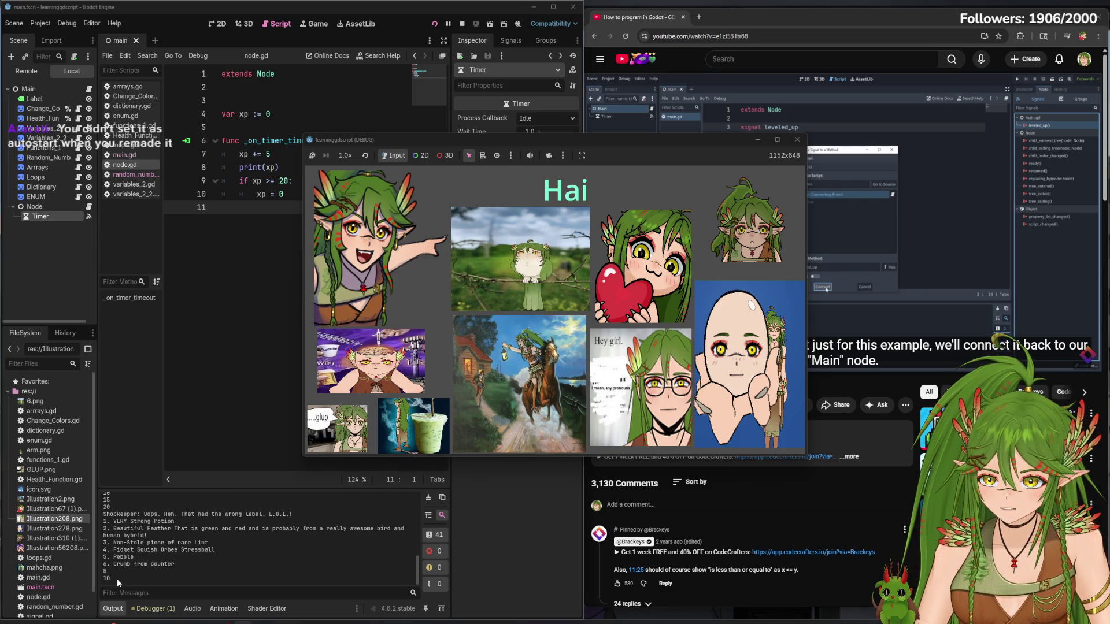
# Stop the game once xp prints 5, 10, 15, 20, and go to line 2 of node.gd.
pyautogui.click(797, 139)
pyautogui.click(817, 182)
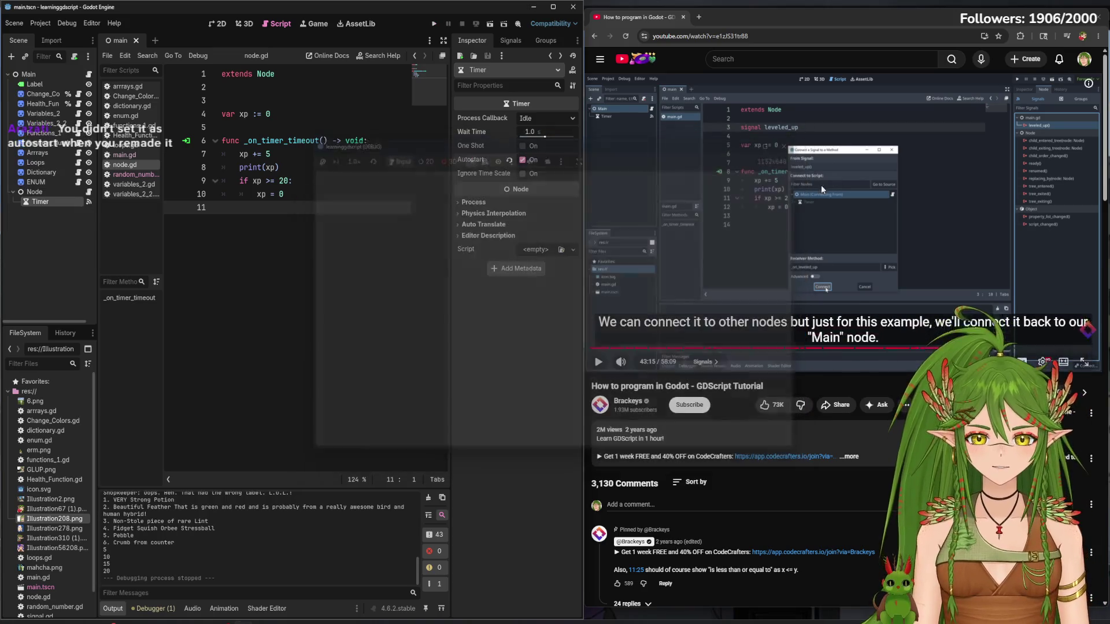
pyautogui.click(819, 184)
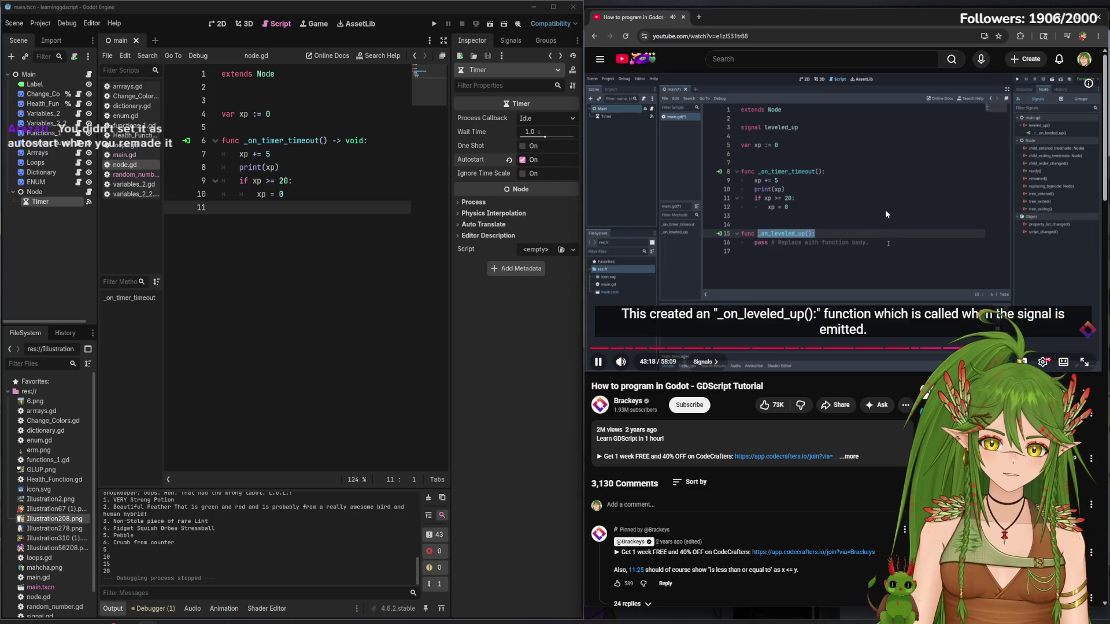
pyautogui.click(885, 209)
pyautogui.press('j')
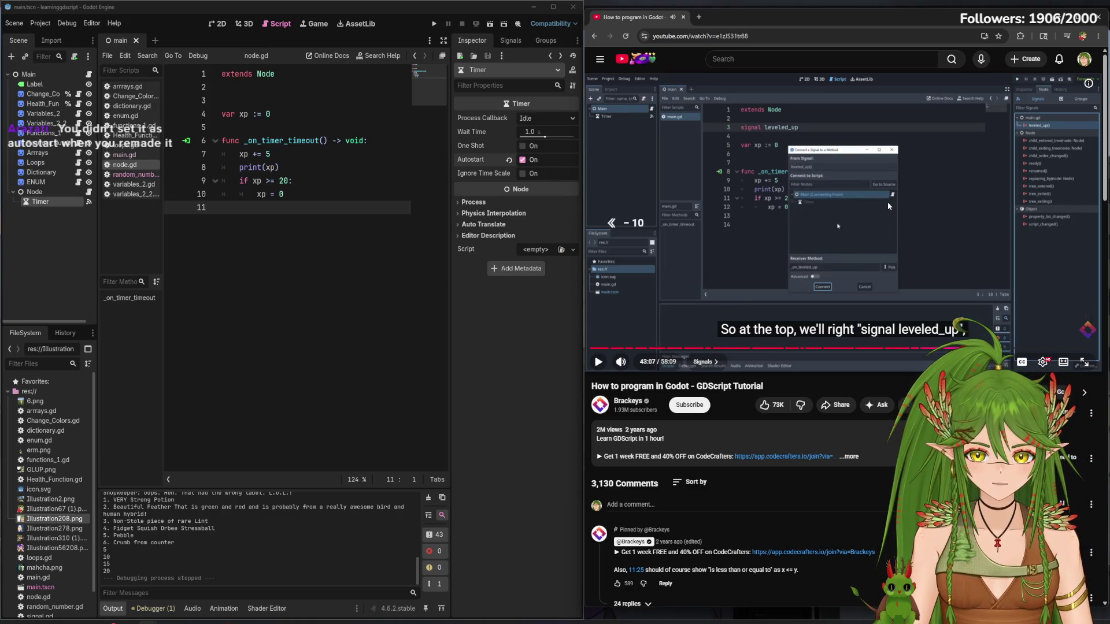
pyautogui.click(869, 203)
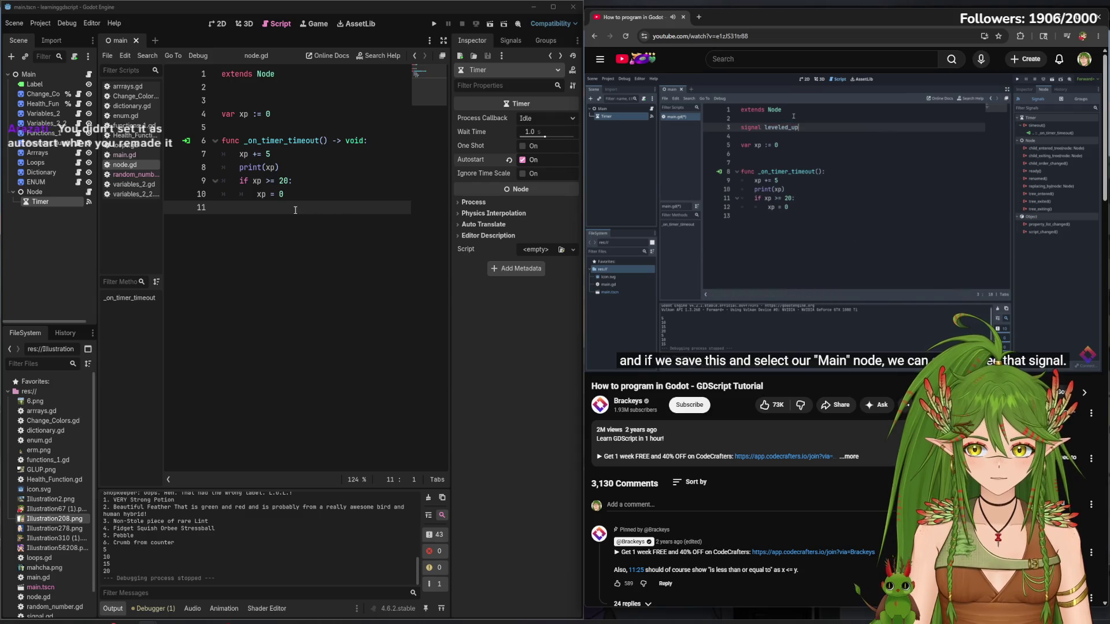
pyautogui.click(263, 91)
# Declare 'signal leveled_up' on line 3 of node.gd.
pyautogui.press('Return')
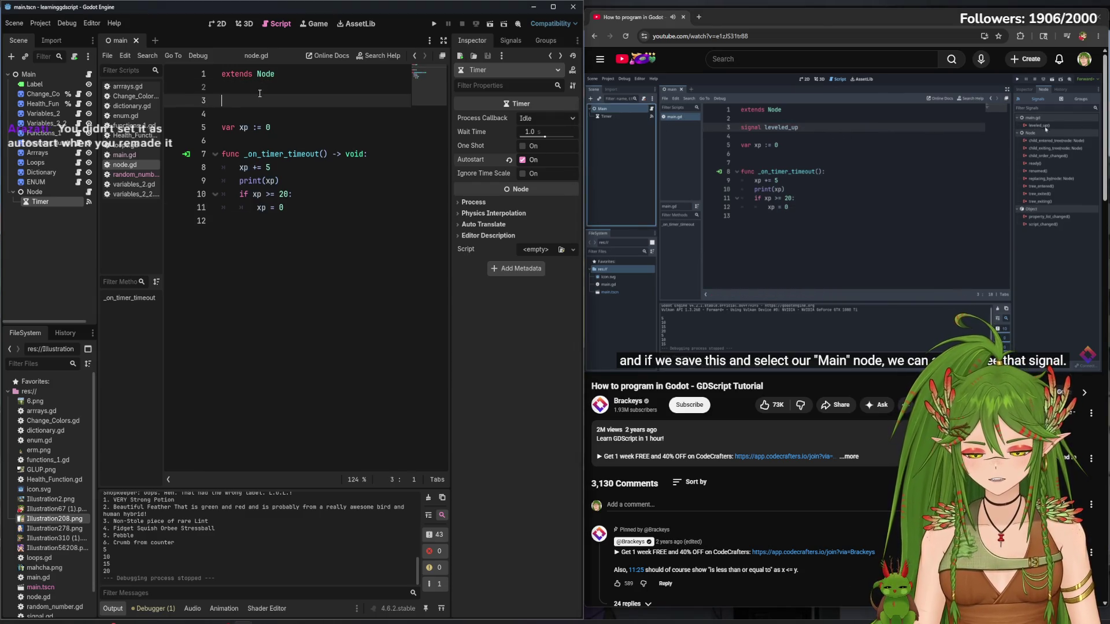
pyautogui.write('leveled_up')
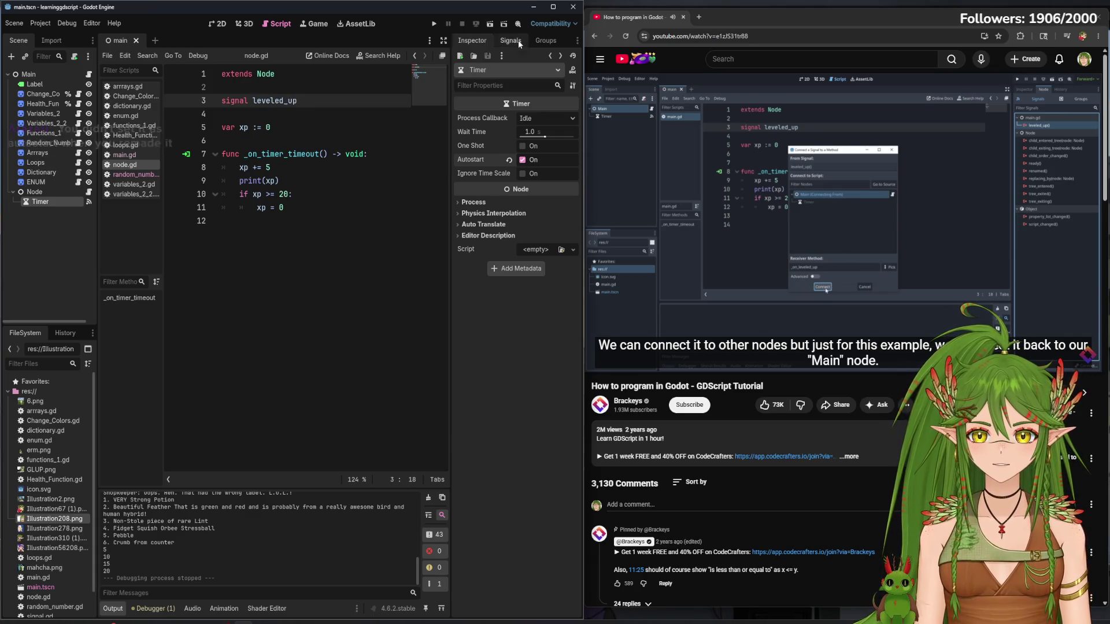
pyautogui.click(515, 40)
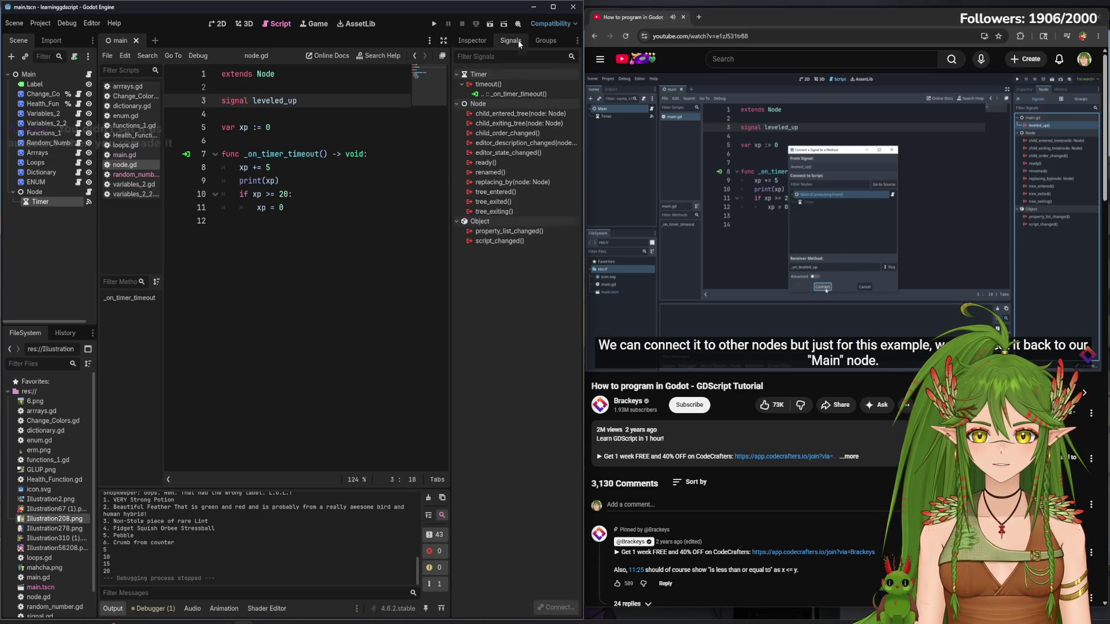
pyautogui.click(782, 217)
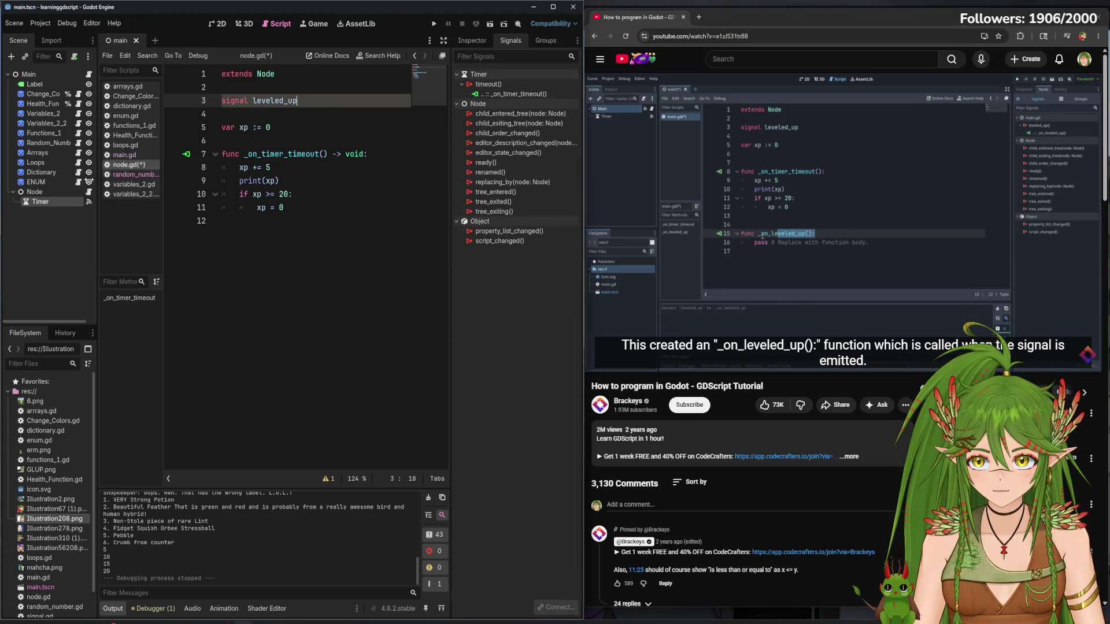
# Connect leveled_up() to a new _on_leveled_up method on Node itself.
pyautogui.click(35, 191)
pyautogui.doubleClick(514, 84)
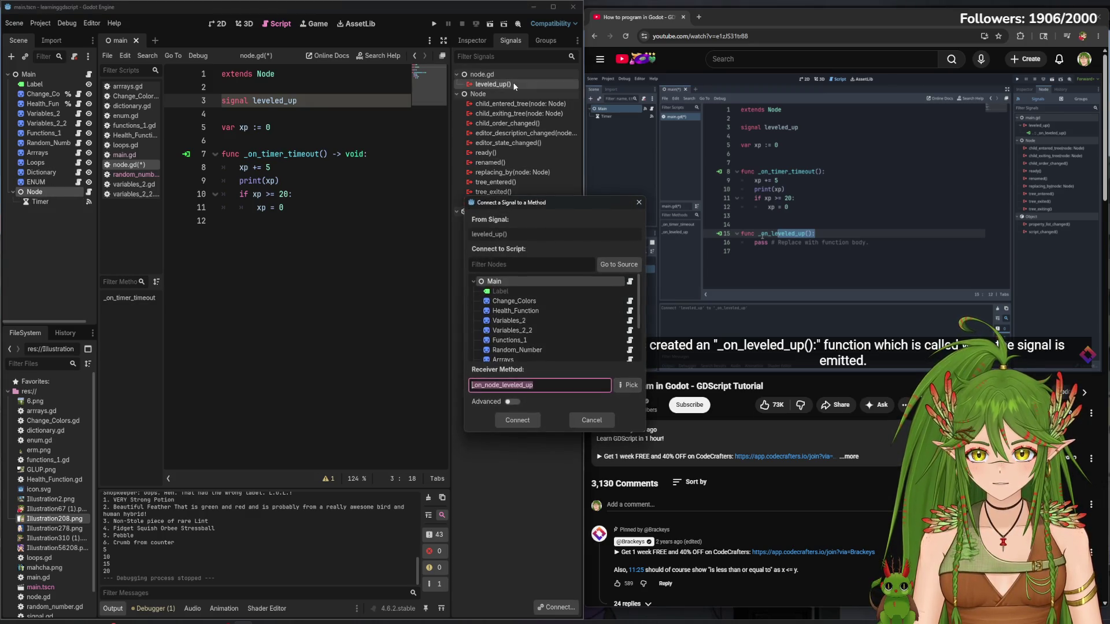
pyautogui.scroll(-3, 557, 337)
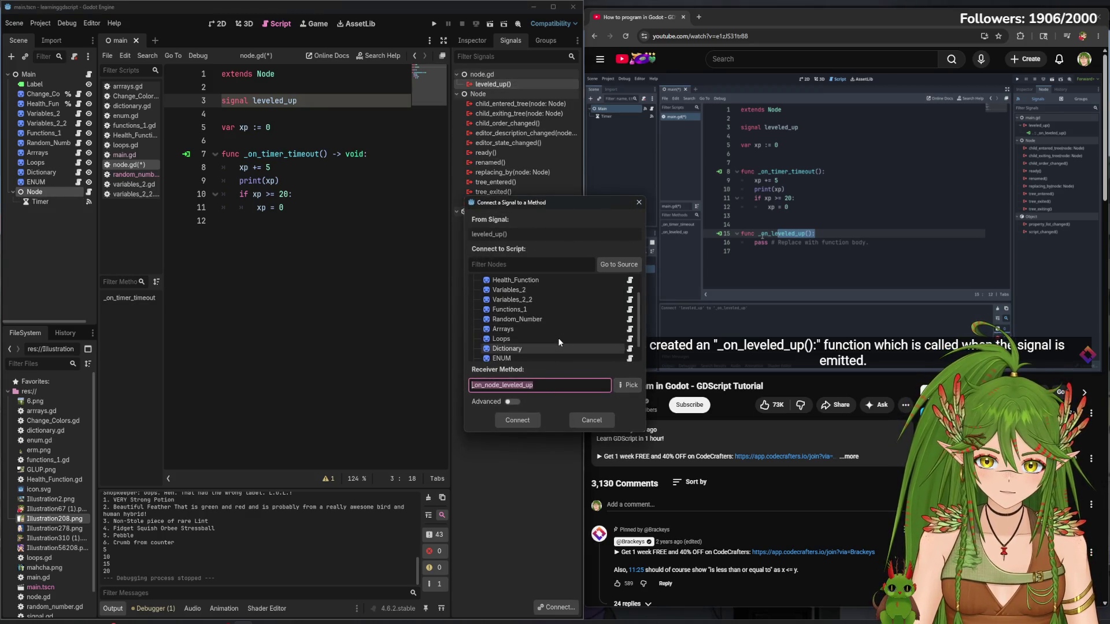
pyautogui.click(526, 344)
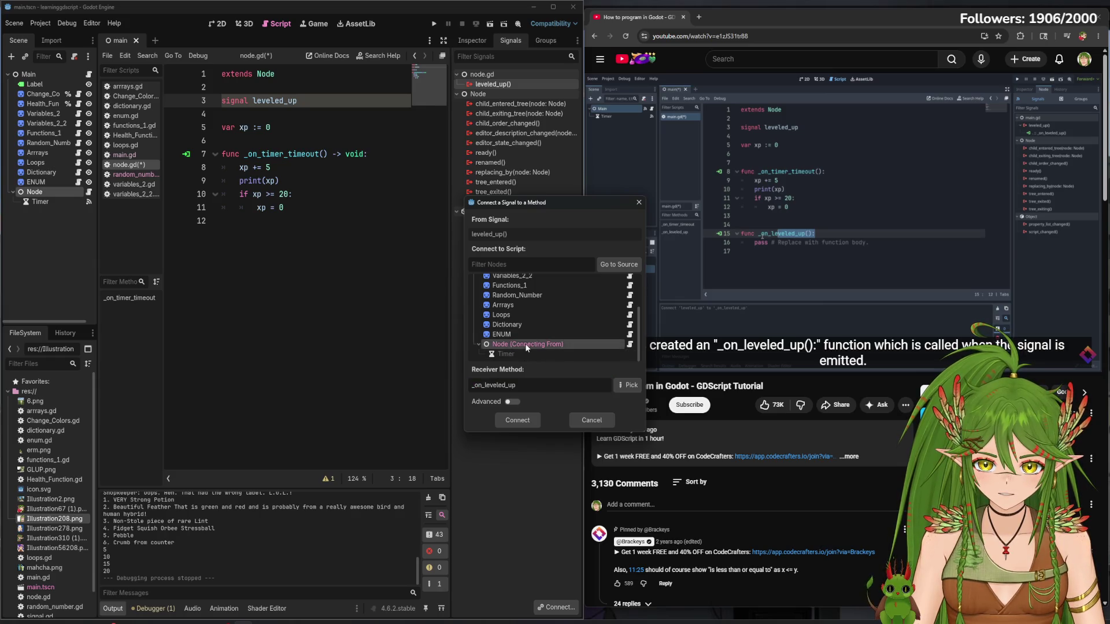
pyautogui.click(529, 422)
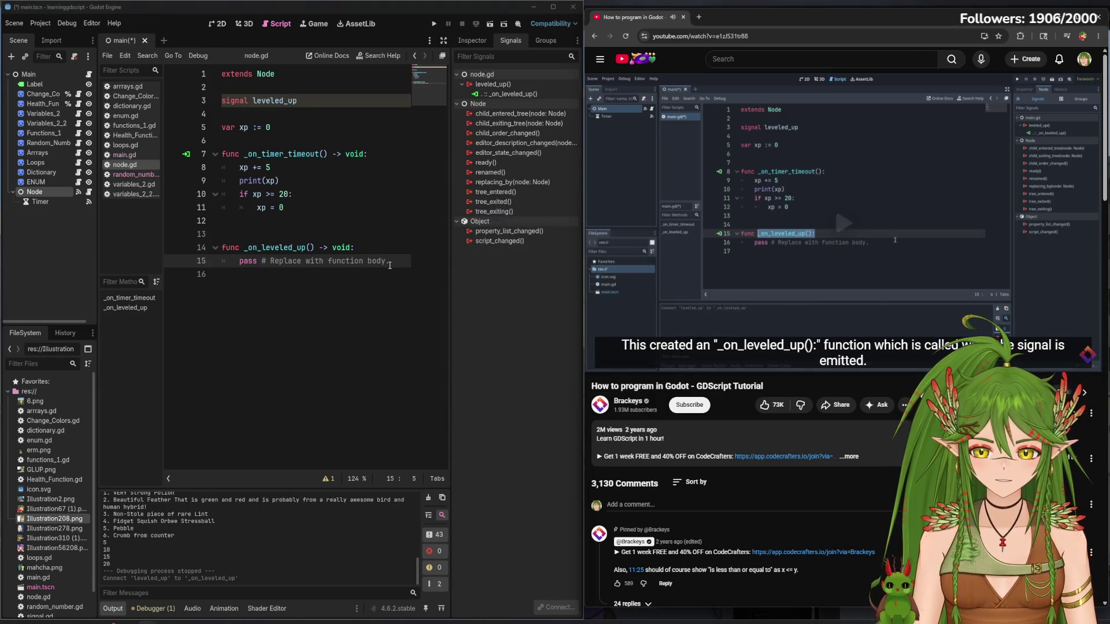
pyautogui.moveTo(388, 262); pyautogui.dragTo(239, 261)
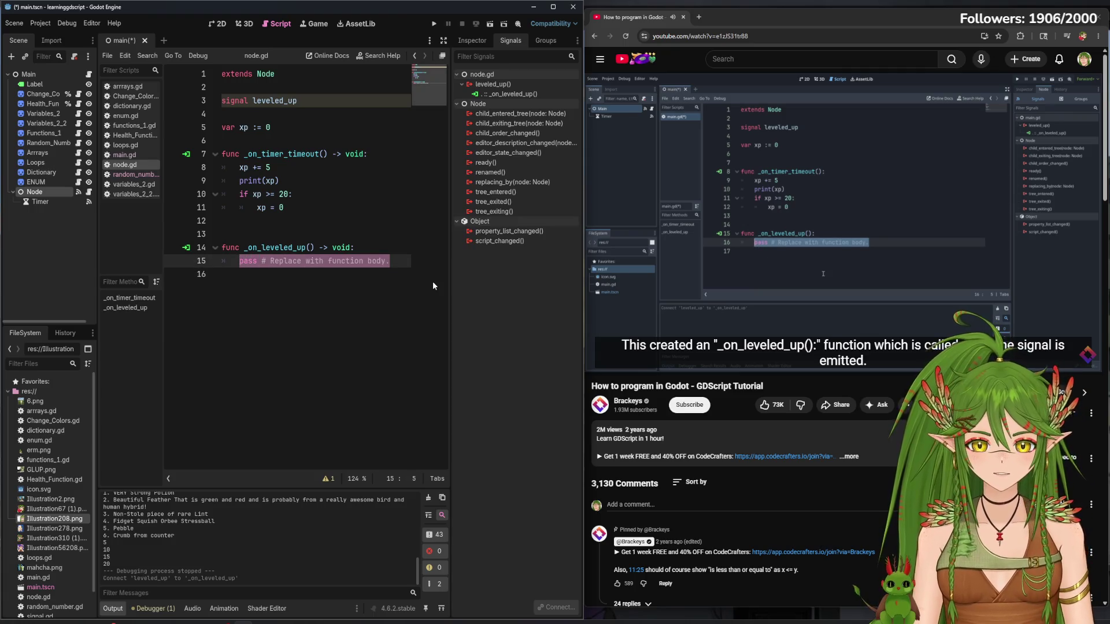
# Make _on_leveled_up print a "DING!!!" message instead of pass.
pyautogui.write('print')
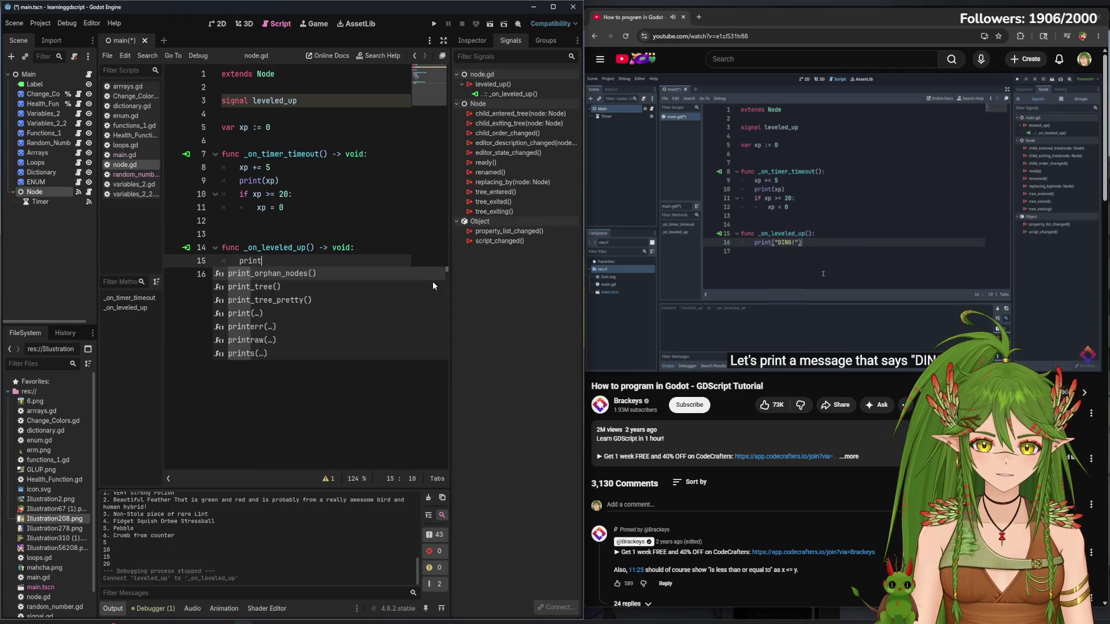
pyautogui.write('("DING!!!!!!!!!!!!!!!!!')
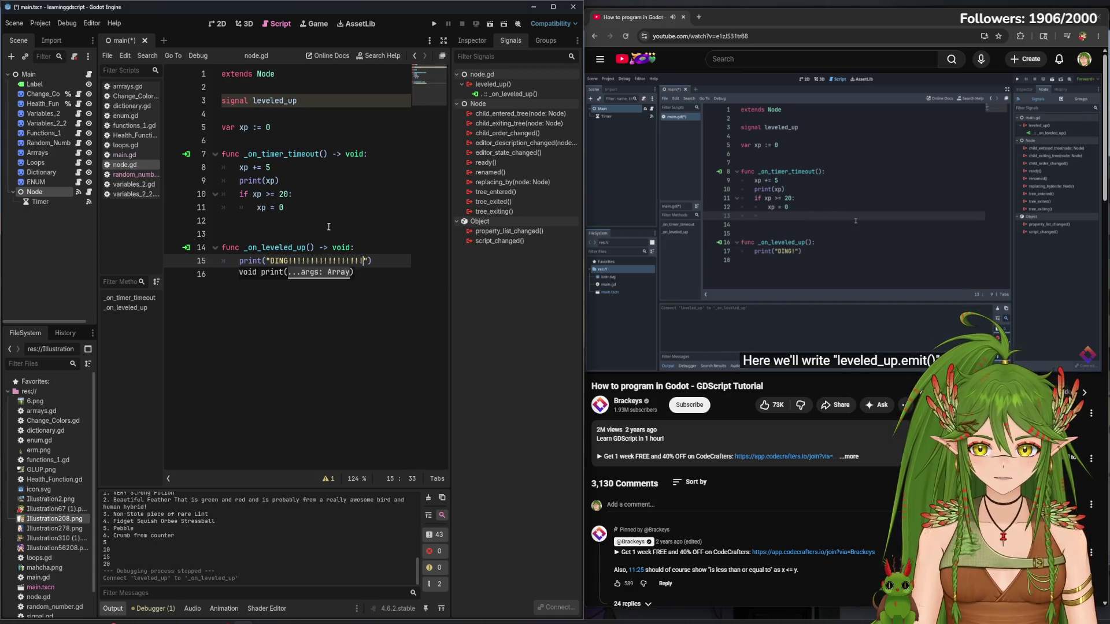
pyautogui.click(310, 213)
pyautogui.press('Return')
# Add leveled_up.emit() after the xp reset in the if block and run the project.
pyautogui.write('level')
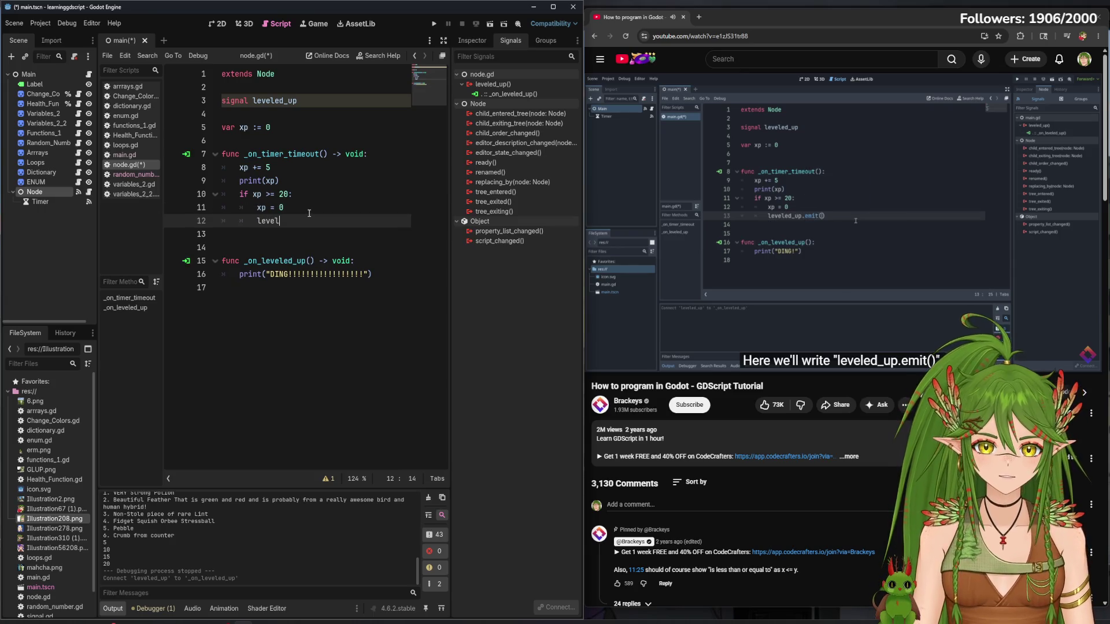
pyautogui.write('ed_up')
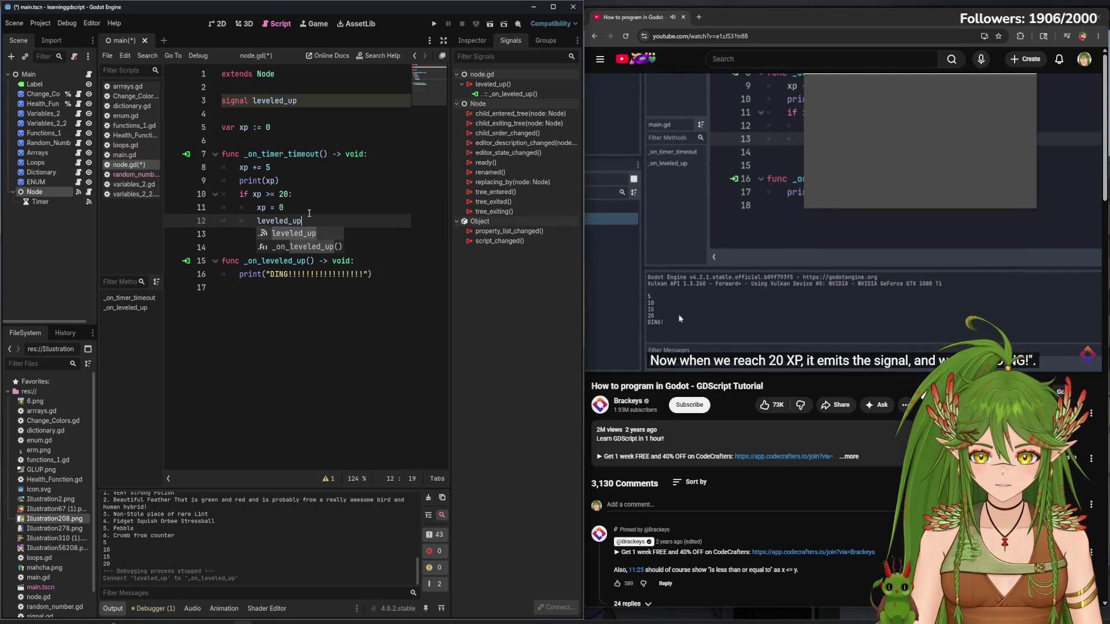
pyautogui.click(766, 249)
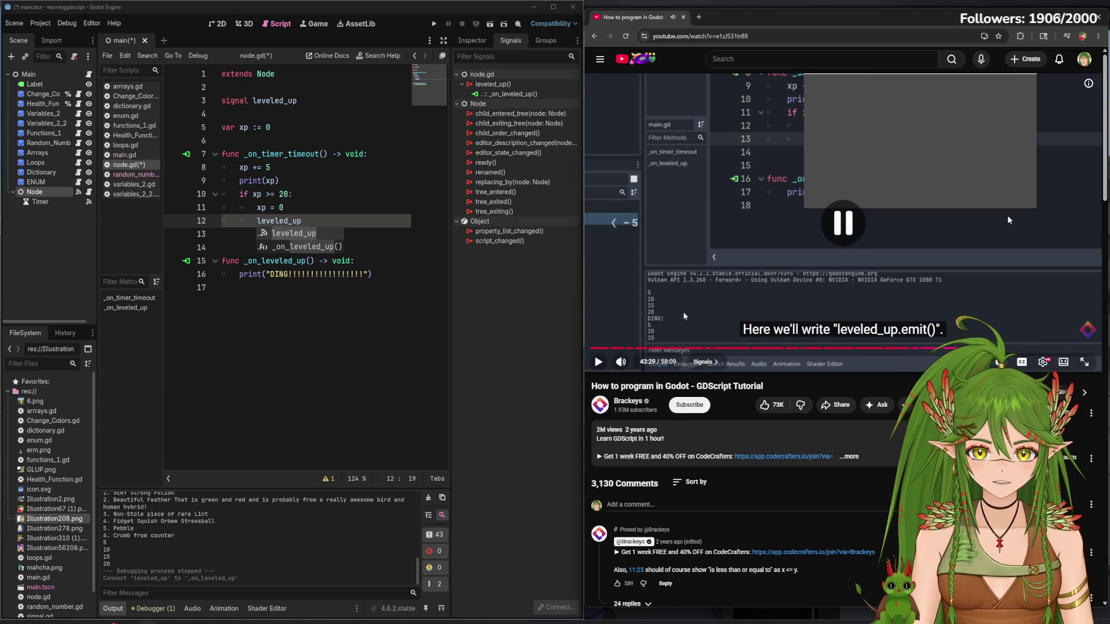
pyautogui.press('Left')
pyautogui.click(727, 250)
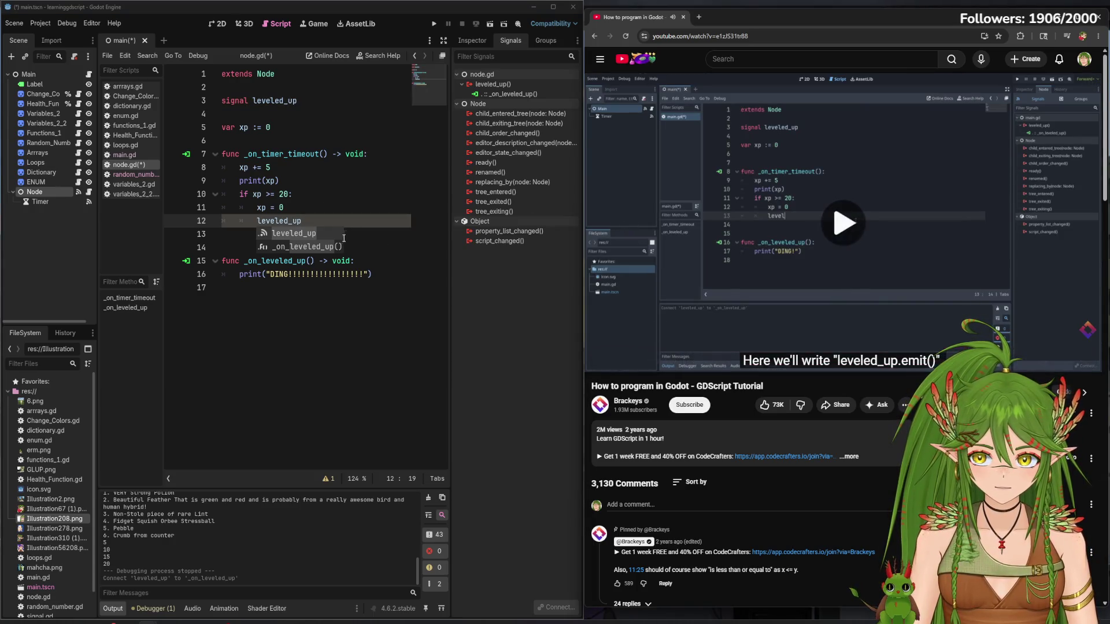
pyautogui.click(324, 224)
pyautogui.write('.emit(')
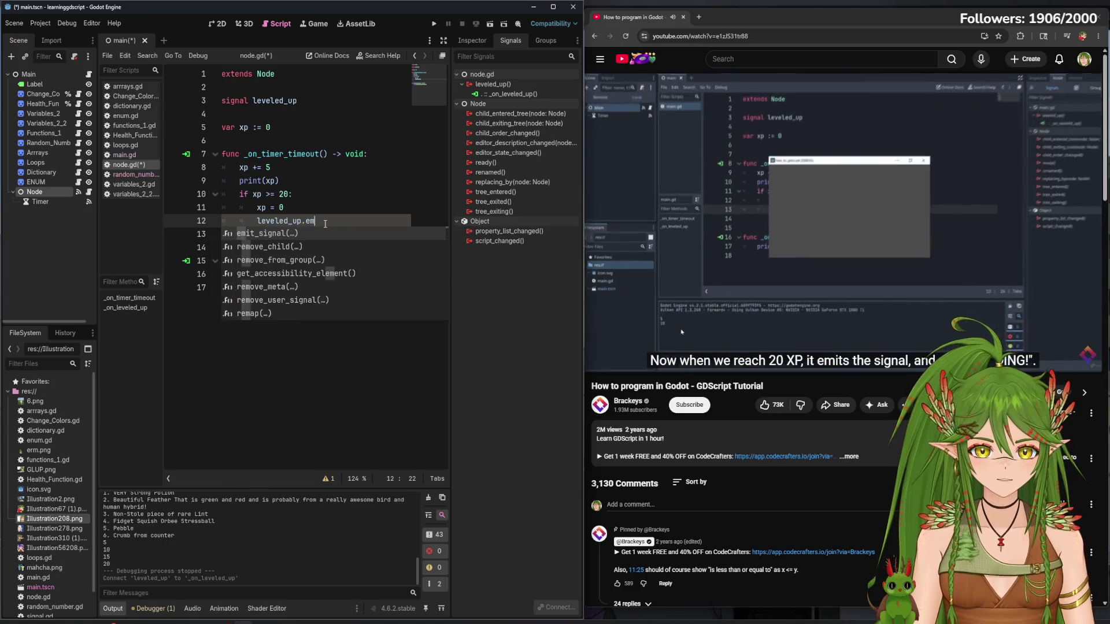
pyautogui.write('):')
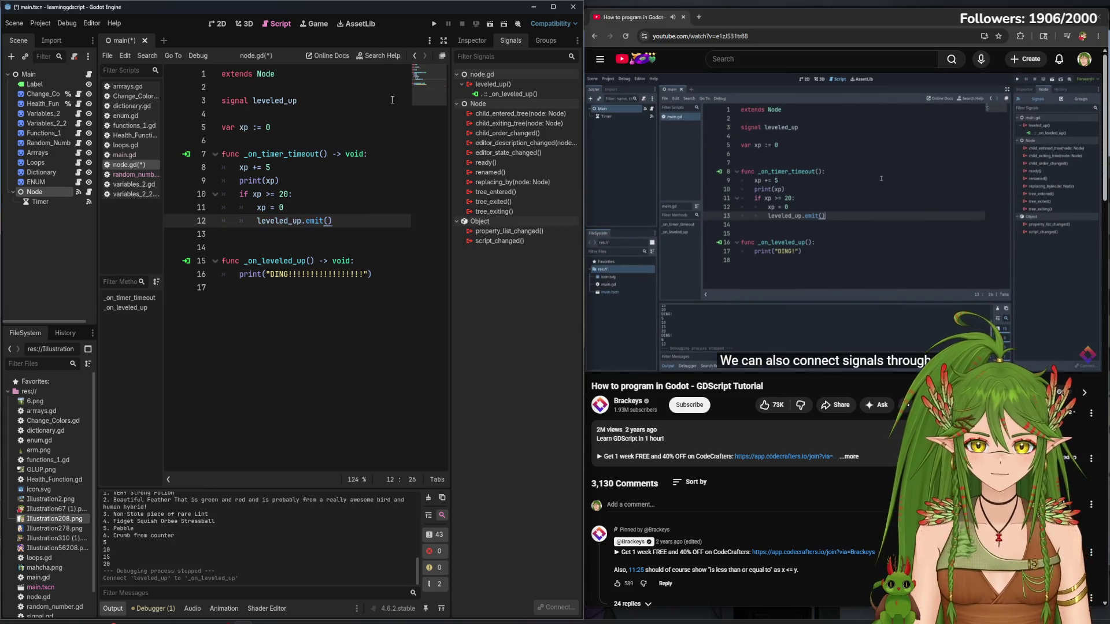
pyautogui.click(433, 25)
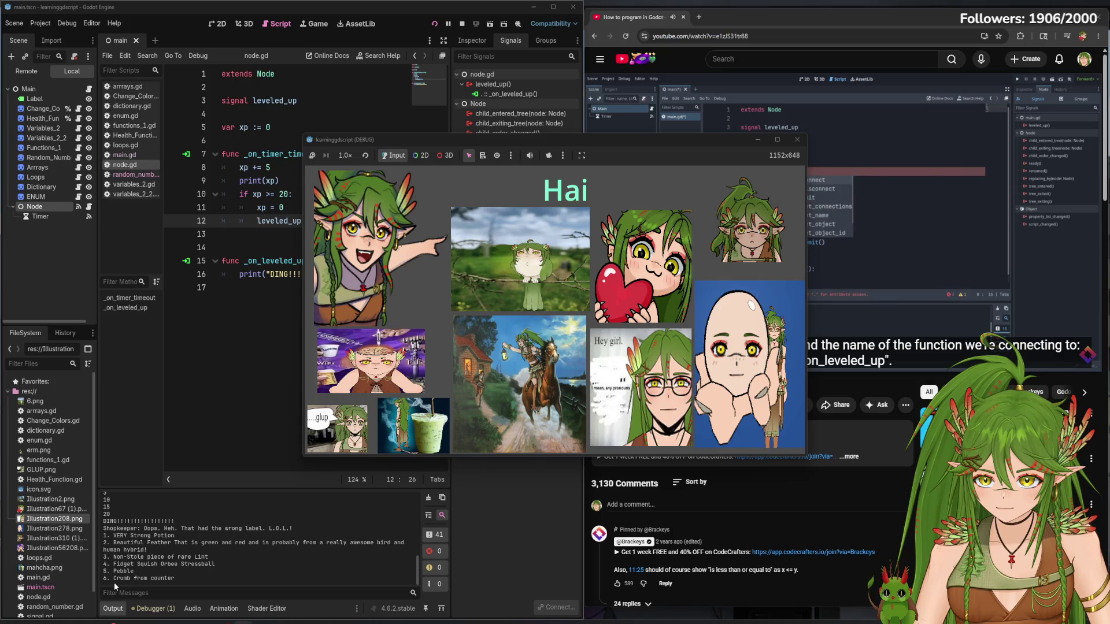
# Stop the game and add a _ready() -> void function below the xp declaration.
pyautogui.click(797, 140)
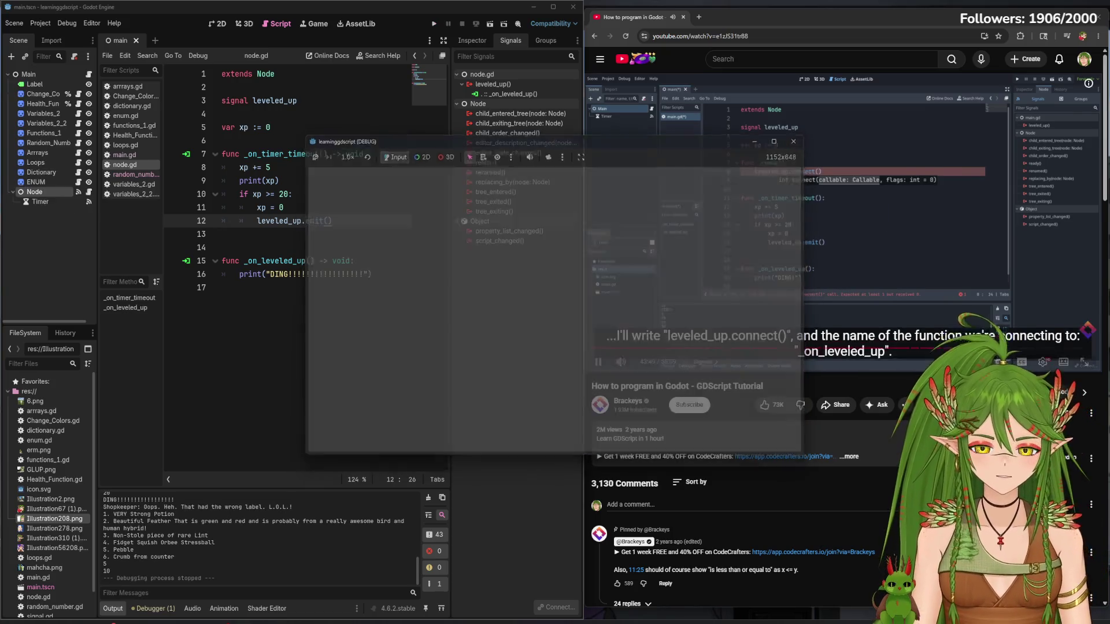
pyautogui.click(820, 188)
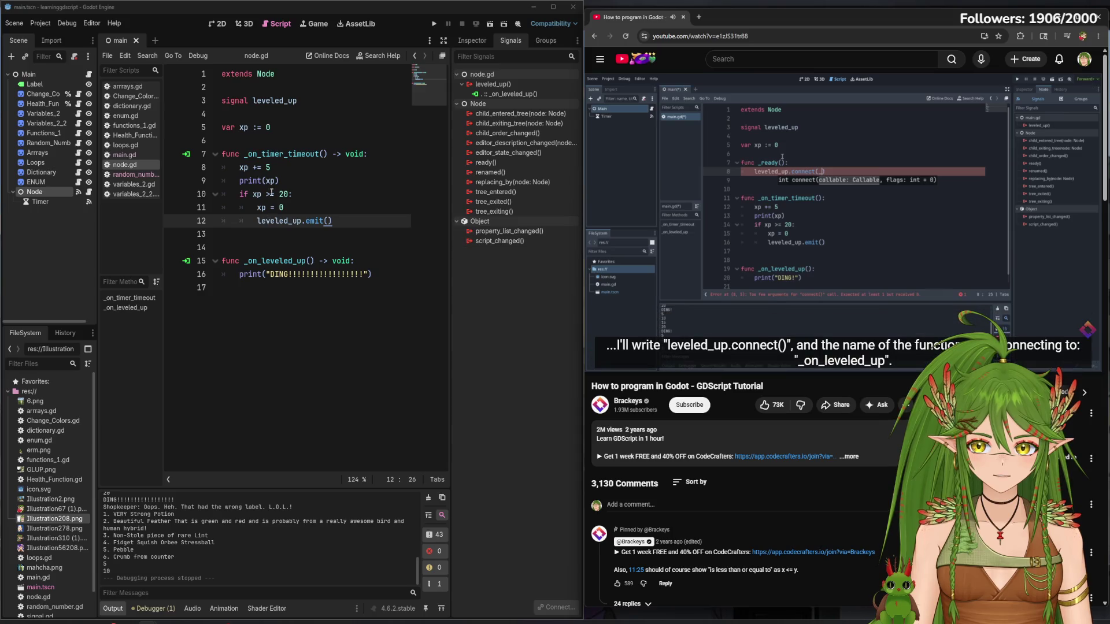
pyautogui.click(285, 124)
pyautogui.press('Return')
pyautogui.press('Return')
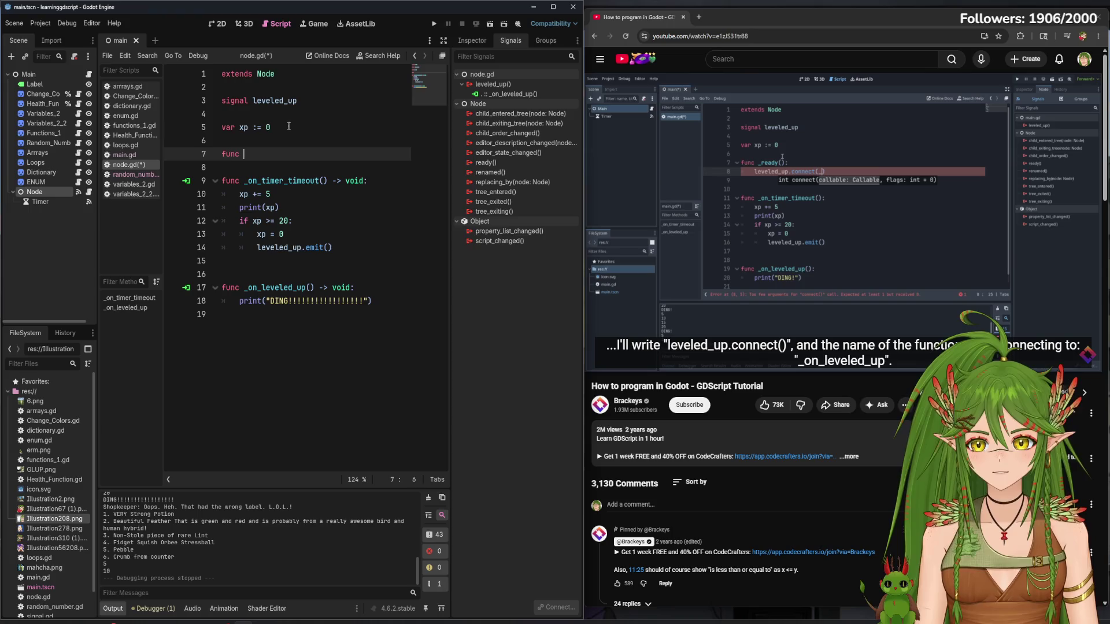
pyautogui.press('Return')
pyautogui.press('Return')
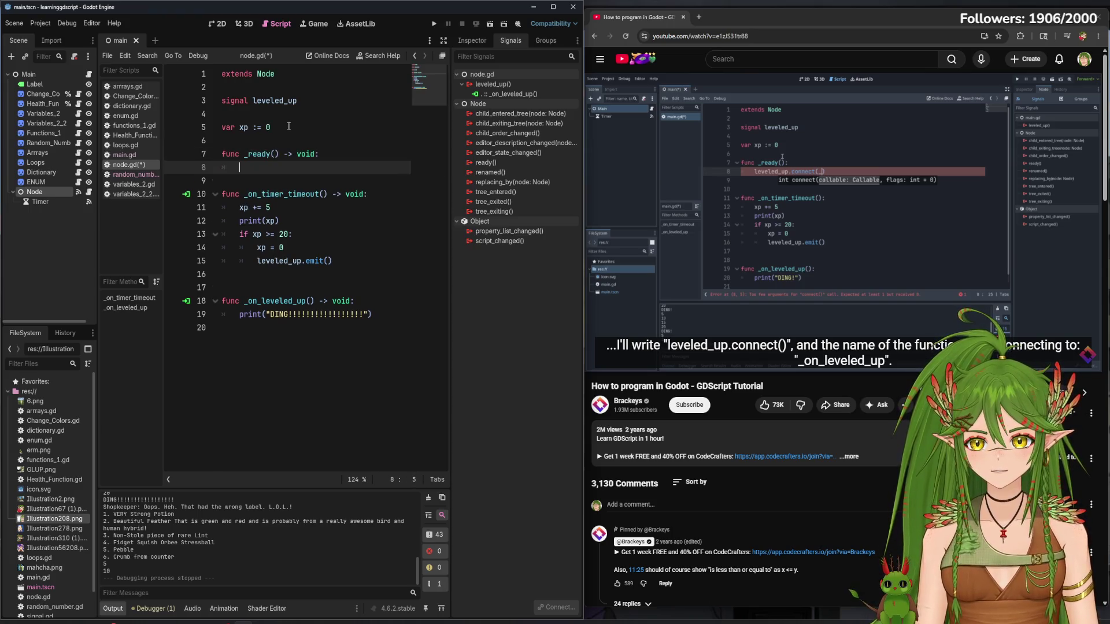
# Inside _ready, write leveled_up.connect(_on_leveled_up), picking the handler name from autocomplete.
pyautogui.write('_up.conntect(')
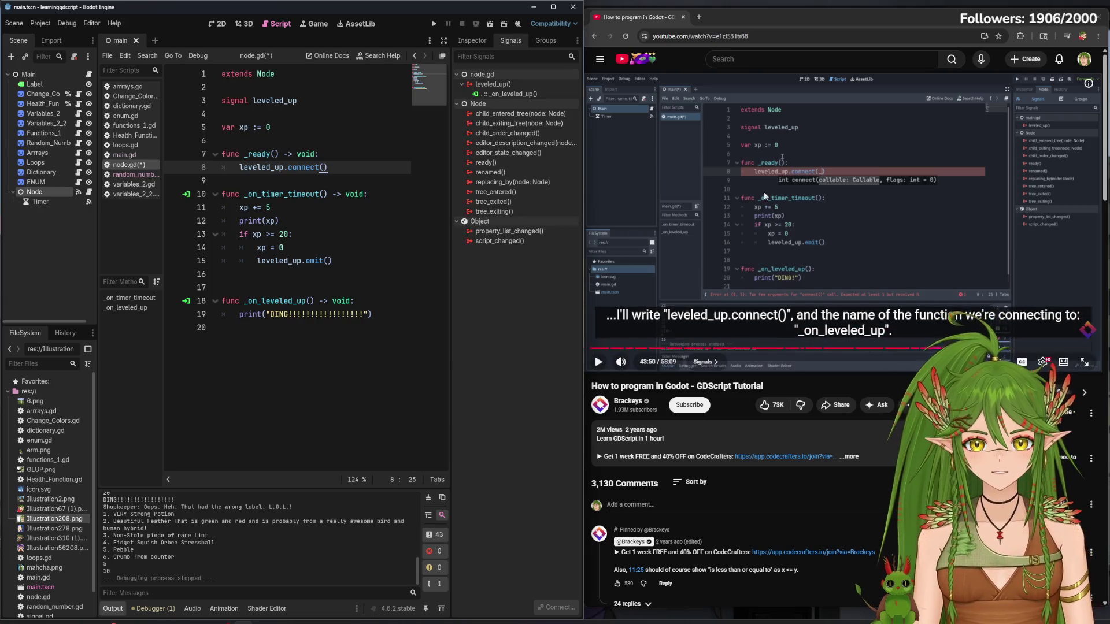
pyautogui.press('XF86AudioPlay')
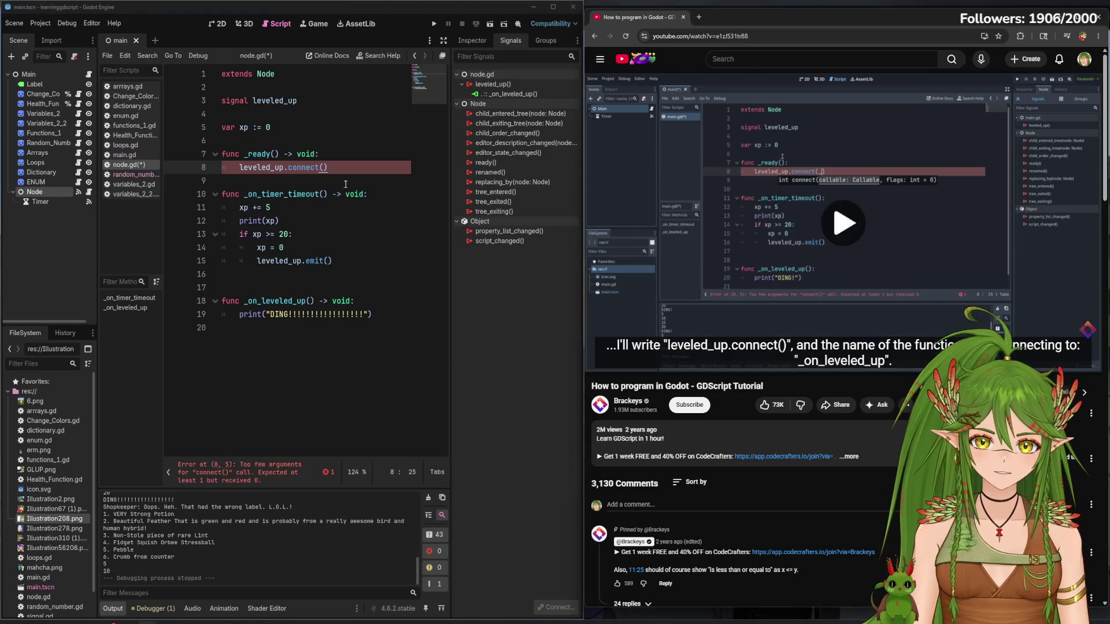
pyautogui.press('BackSpace')
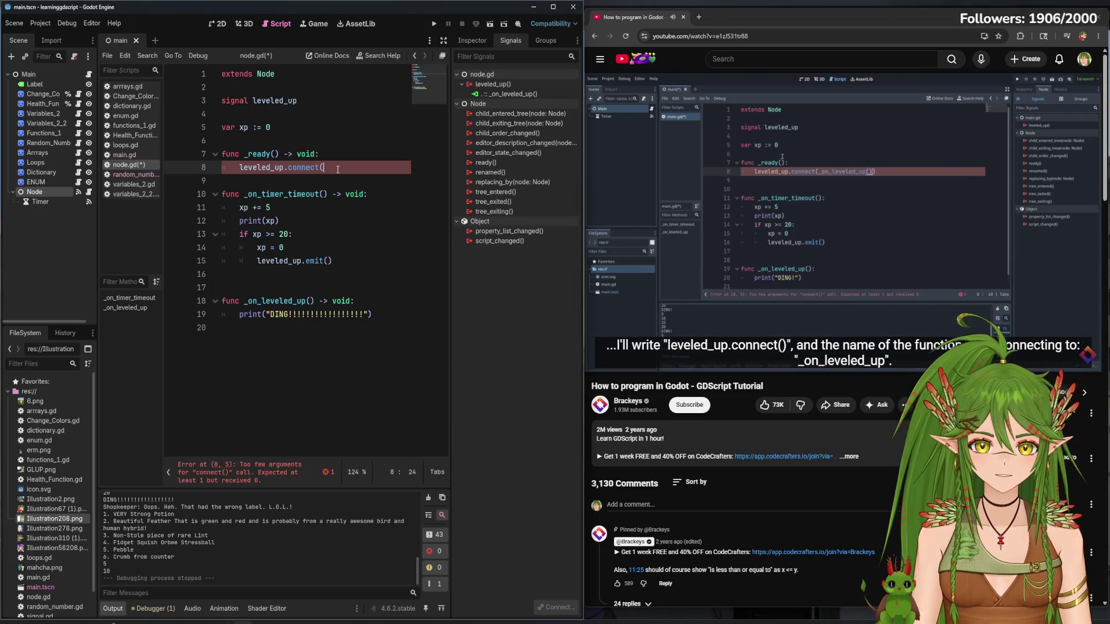
pyautogui.write('_le')
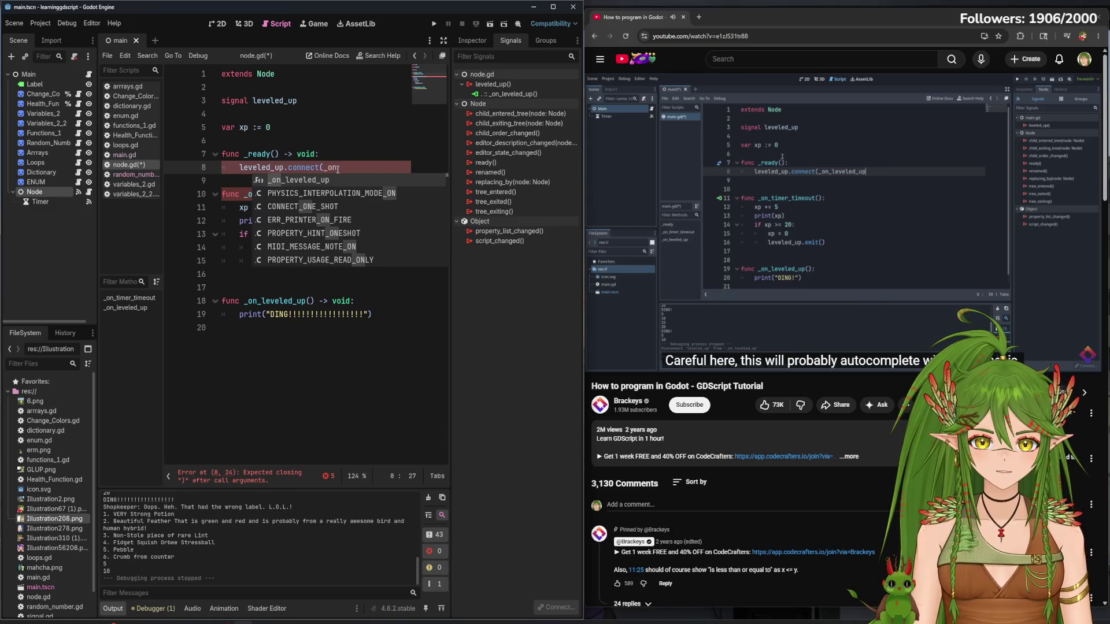
pyautogui.press('Return')
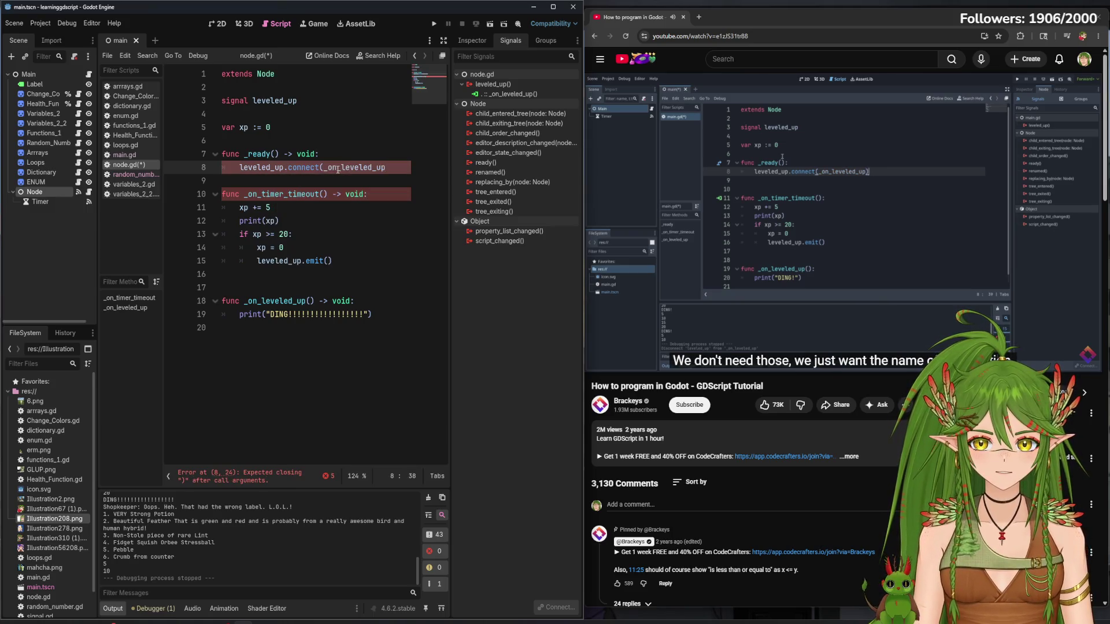
pyautogui.write(')')
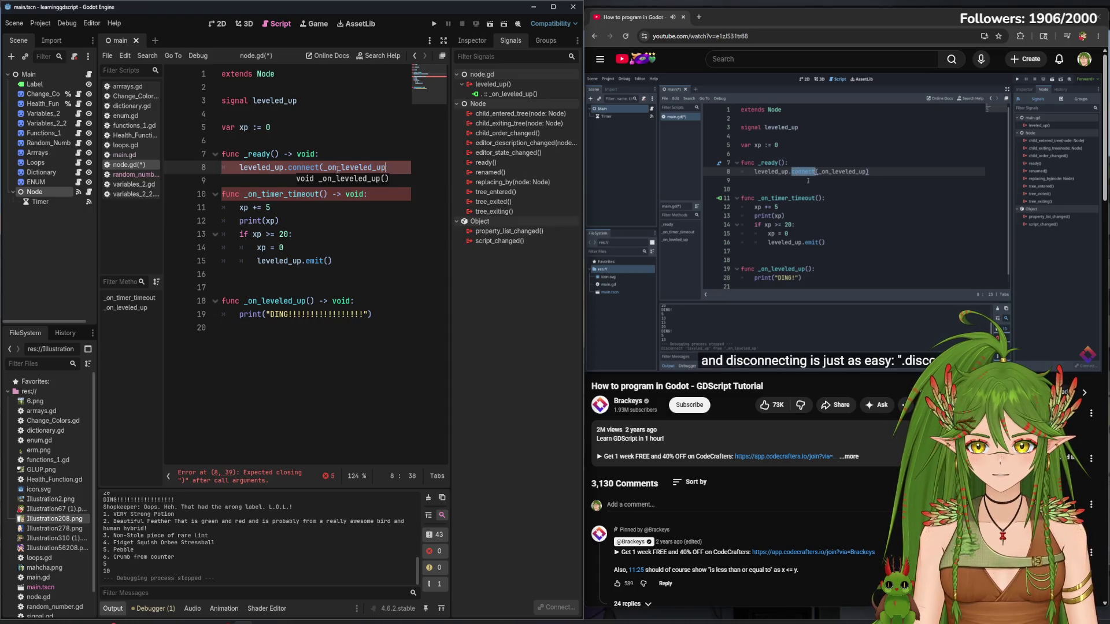
pyautogui.press('Left')
pyautogui.press('Left')
pyautogui.press('Left')
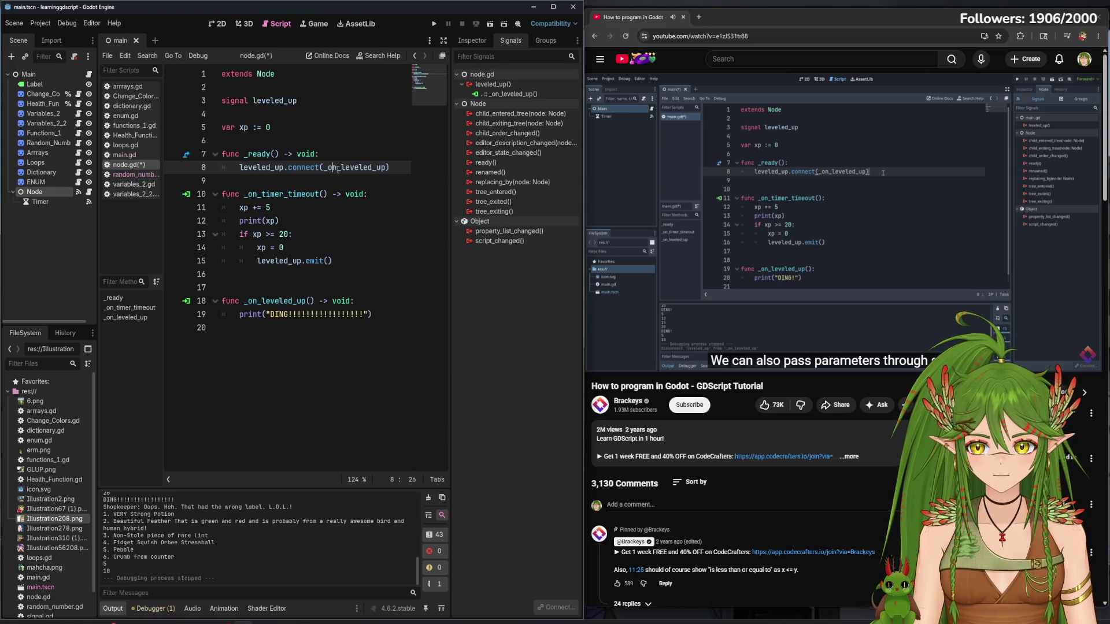
pyautogui.press('Left')
pyautogui.press('Left')
pyautogui.press('Left')
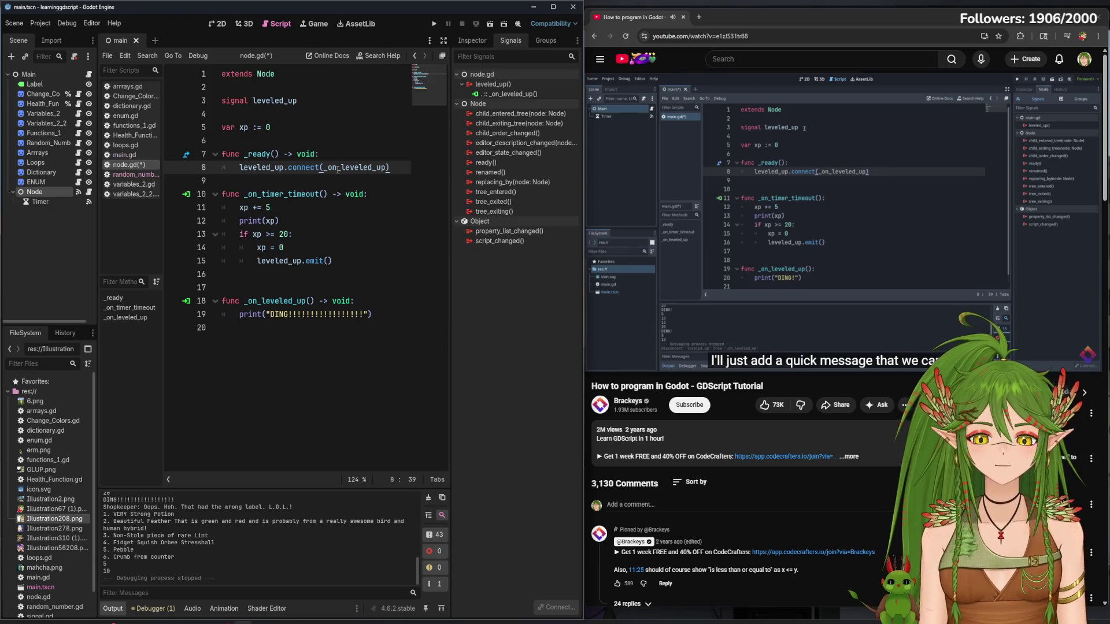
pyautogui.click(320, 104)
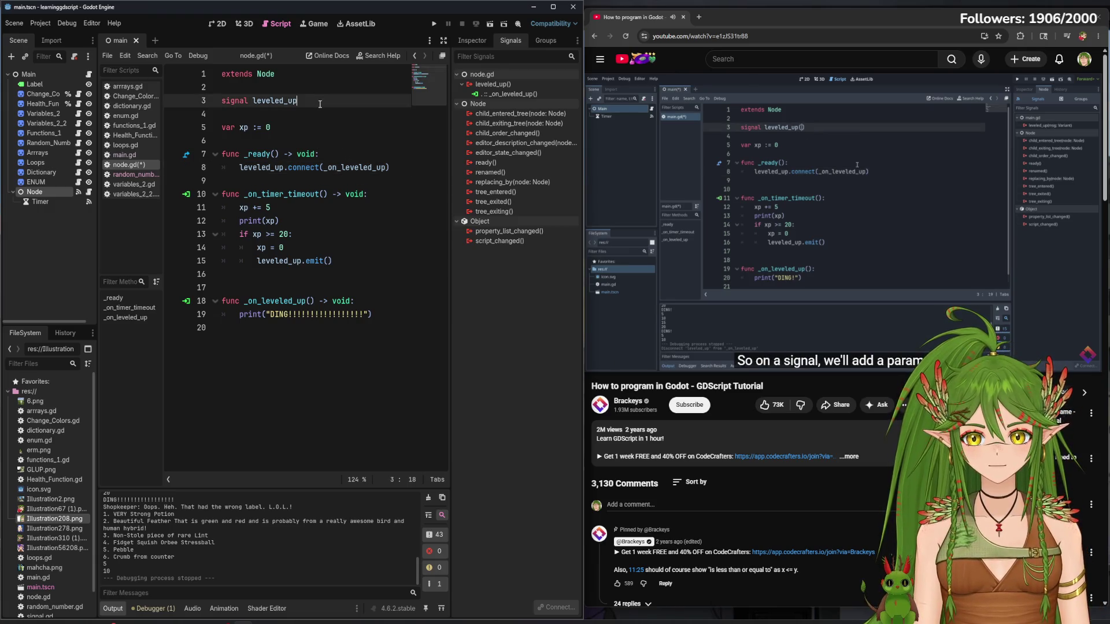
# Give leveled_up and _on_leveled_up a msg parameter, and make the handler print msg.
pyautogui.write('msg')
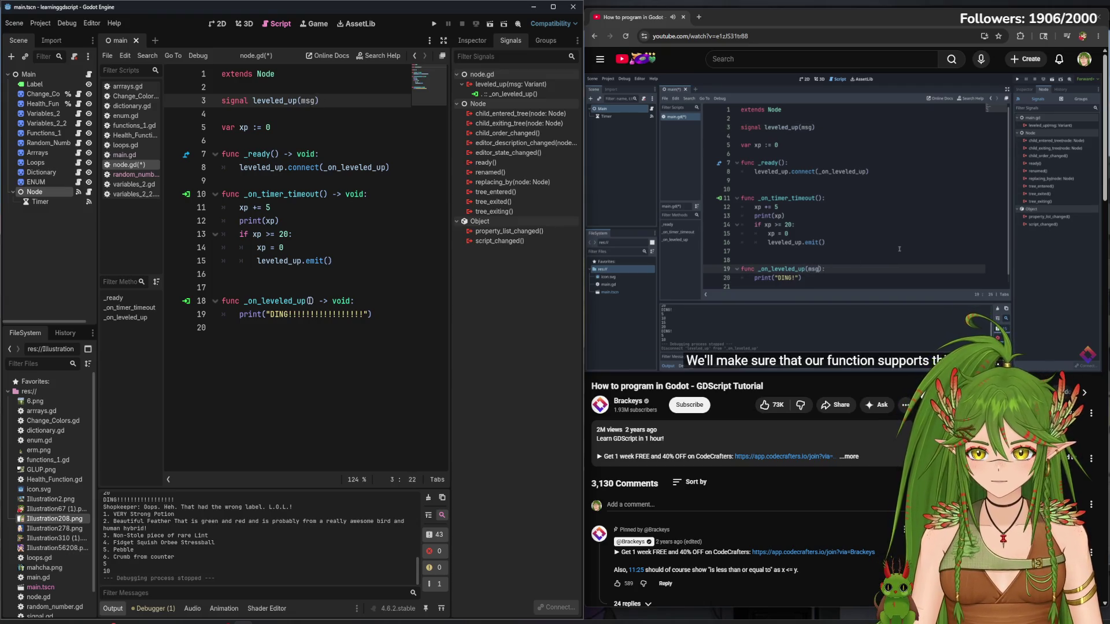
pyautogui.click(313, 301)
pyautogui.write('msg')
pyautogui.click(821, 272)
pyautogui.click(815, 259)
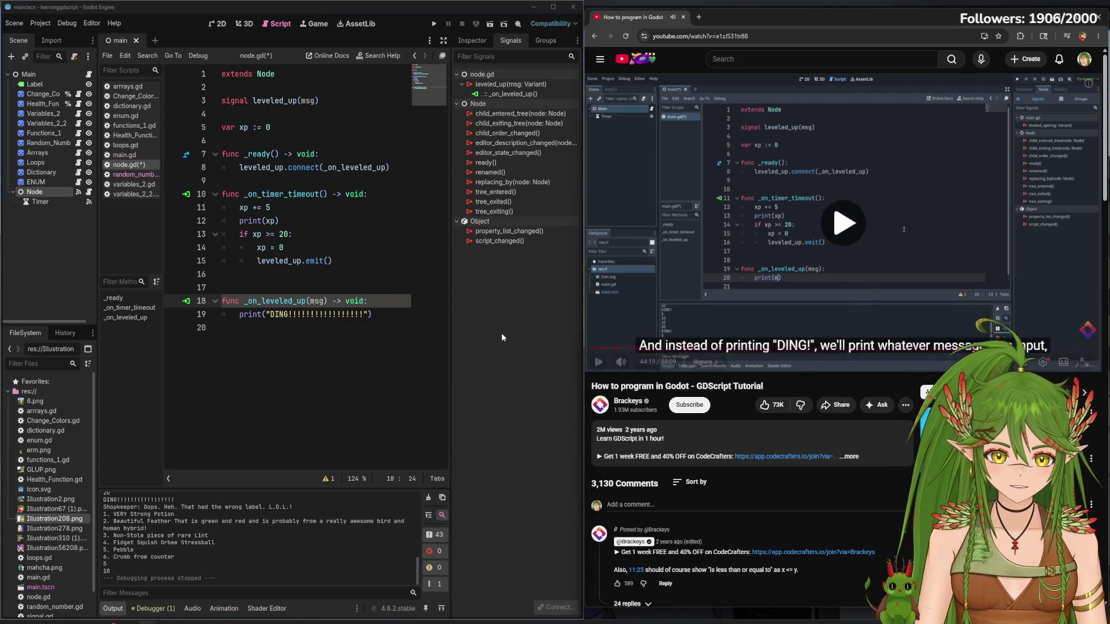
pyautogui.moveTo(363, 314); pyautogui.dragTo(270, 315)
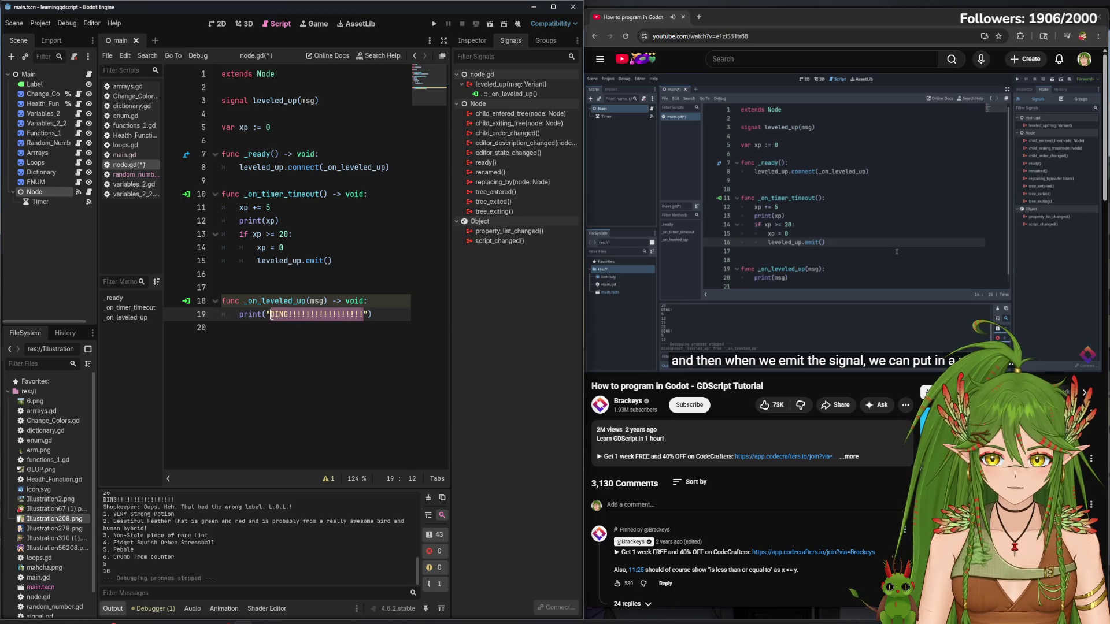
pyautogui.write('msg')
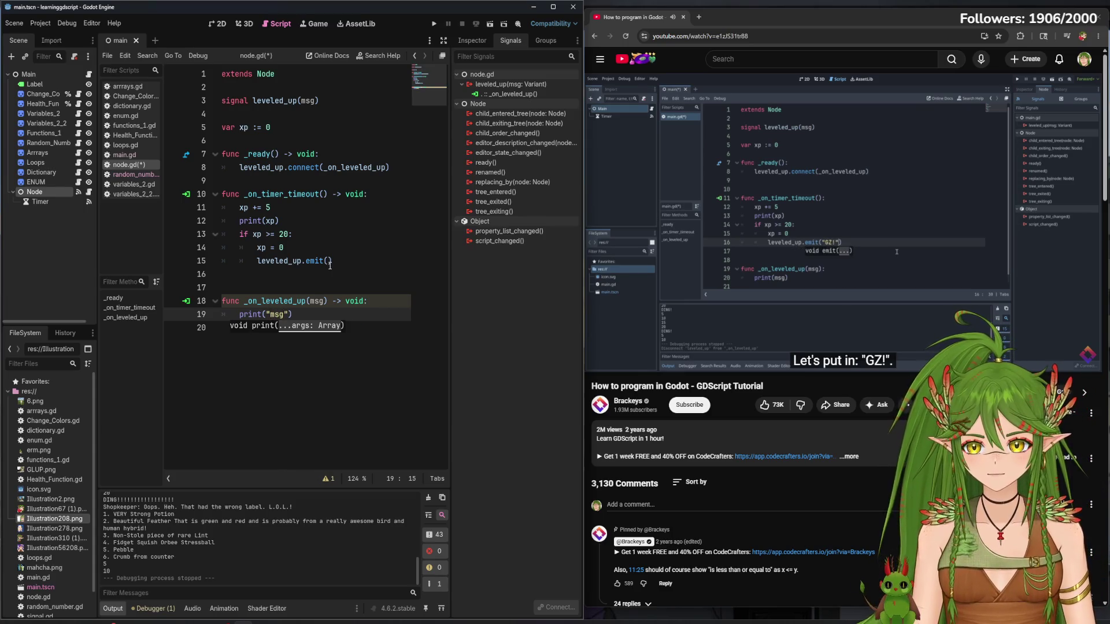
# Emit leveled_up with the quoted string "DING!!!!!!!!!!!" and run the project.
pyautogui.click(327, 261)
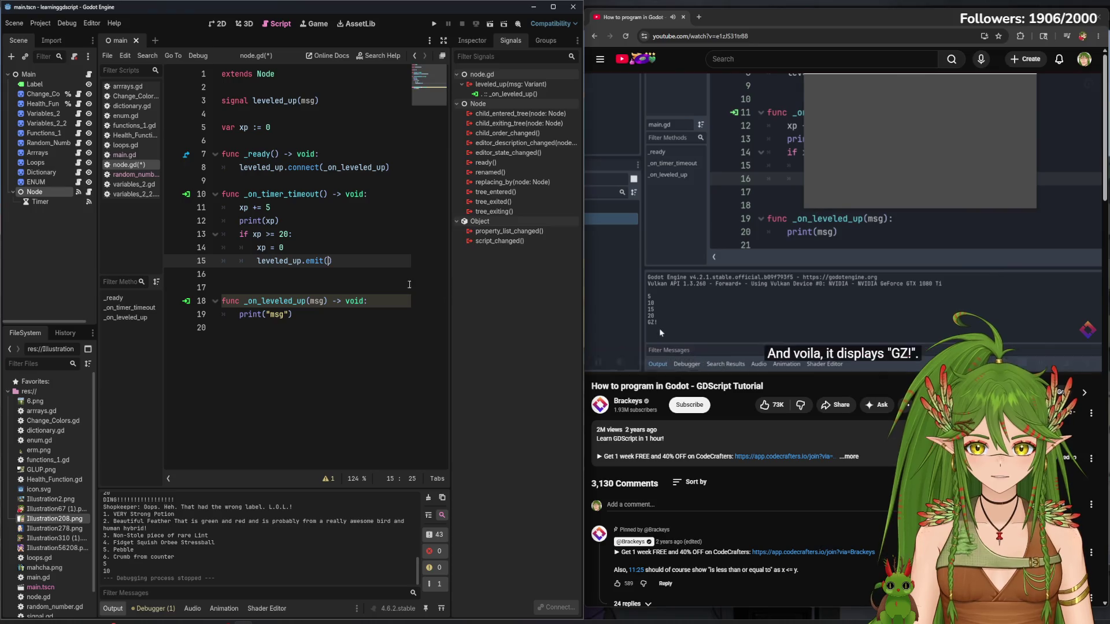
pyautogui.write('DING!!!!!!!!!!!')
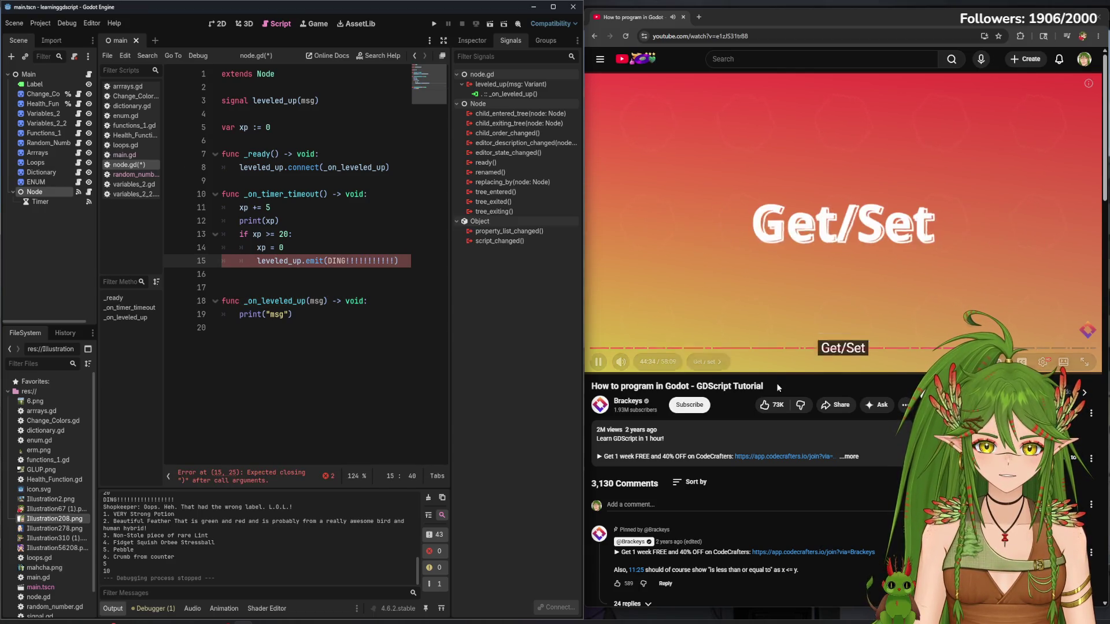
pyautogui.click(768, 238)
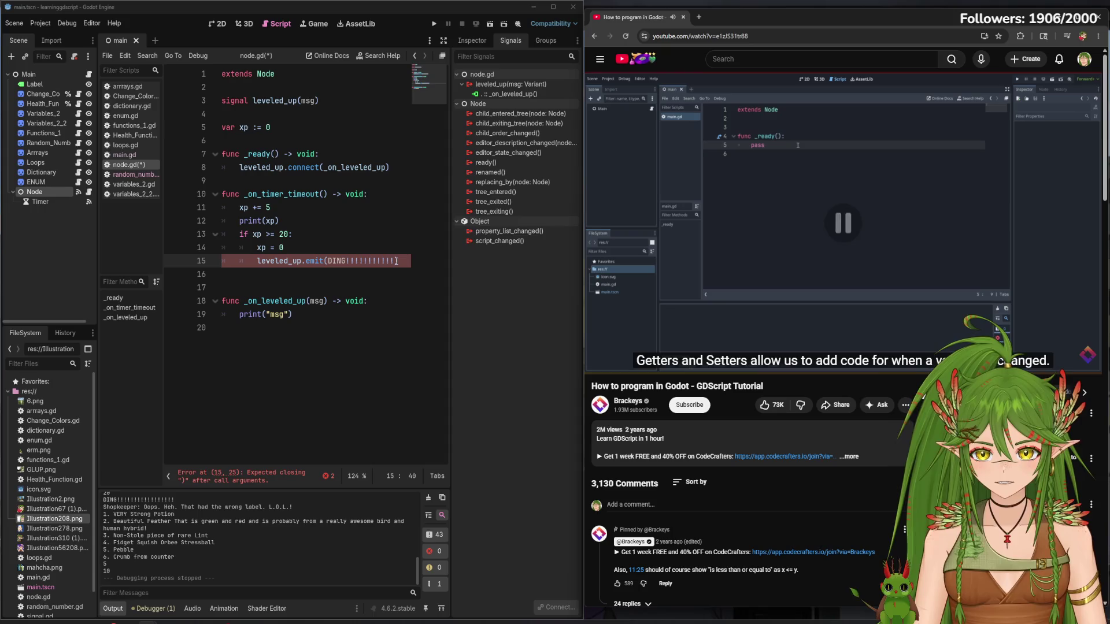
pyautogui.click(331, 261)
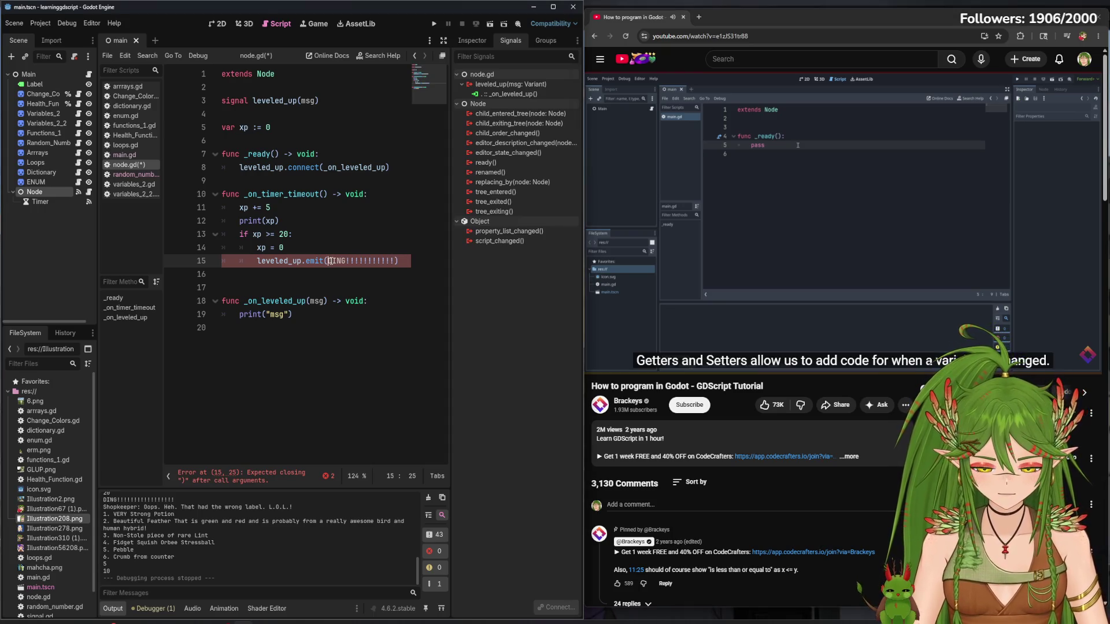
pyautogui.write('"')
pyautogui.click(292, 317)
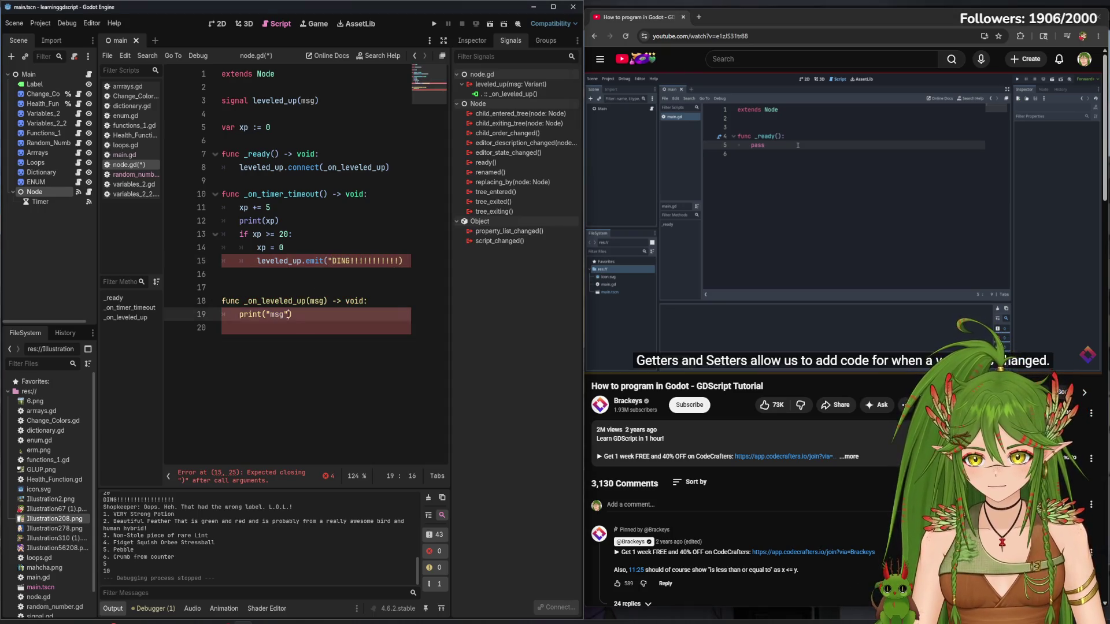
pyautogui.click(398, 261)
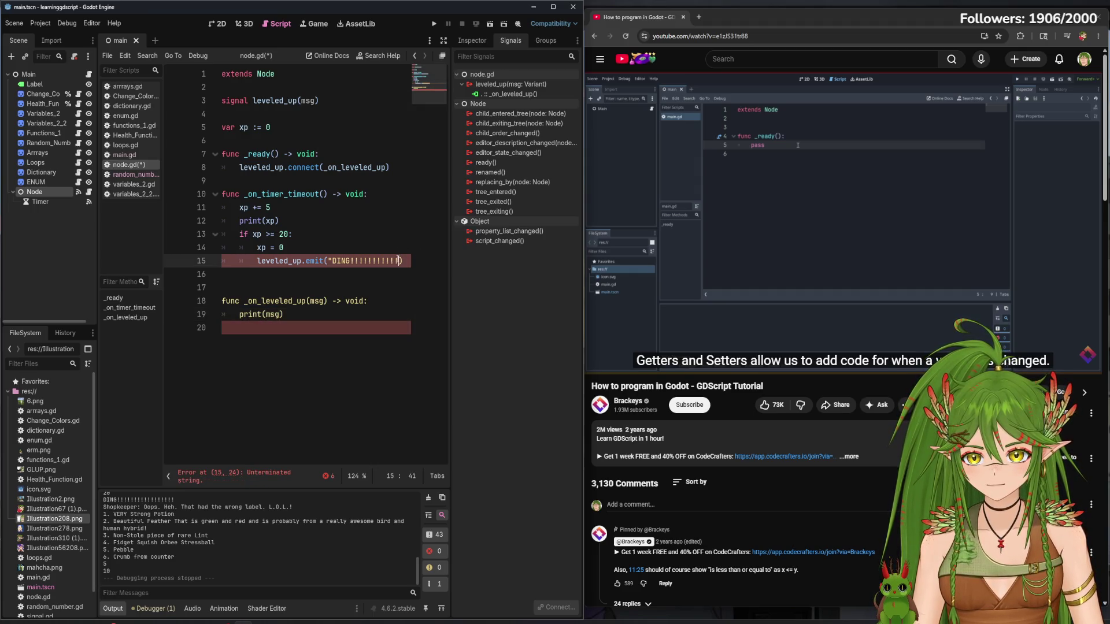
pyautogui.write('"')
pyautogui.click(289, 332)
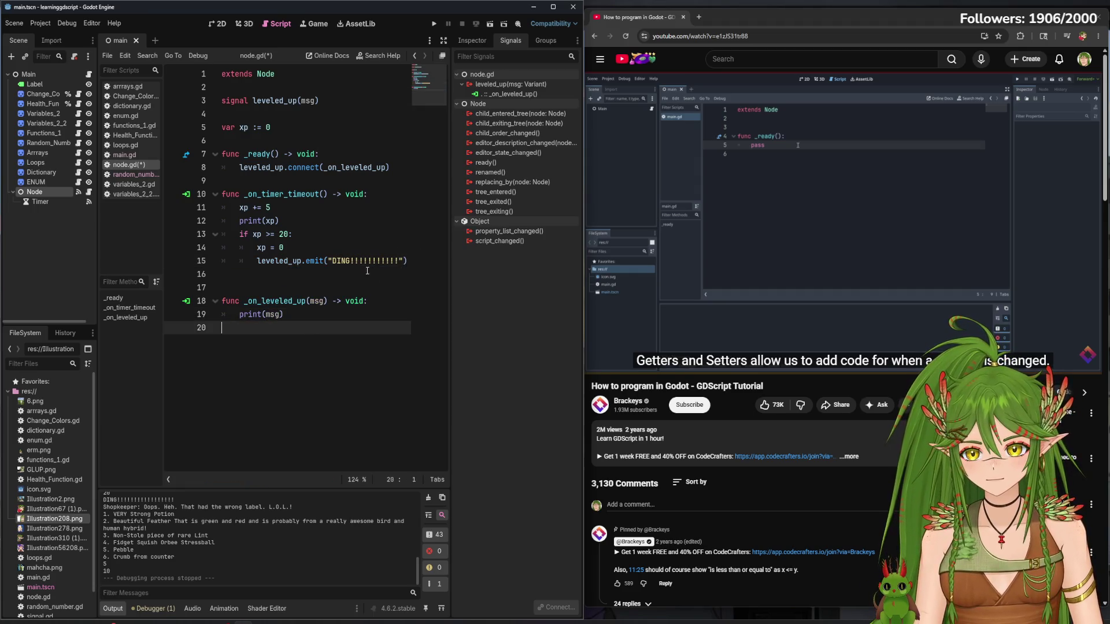
pyautogui.click(437, 26)
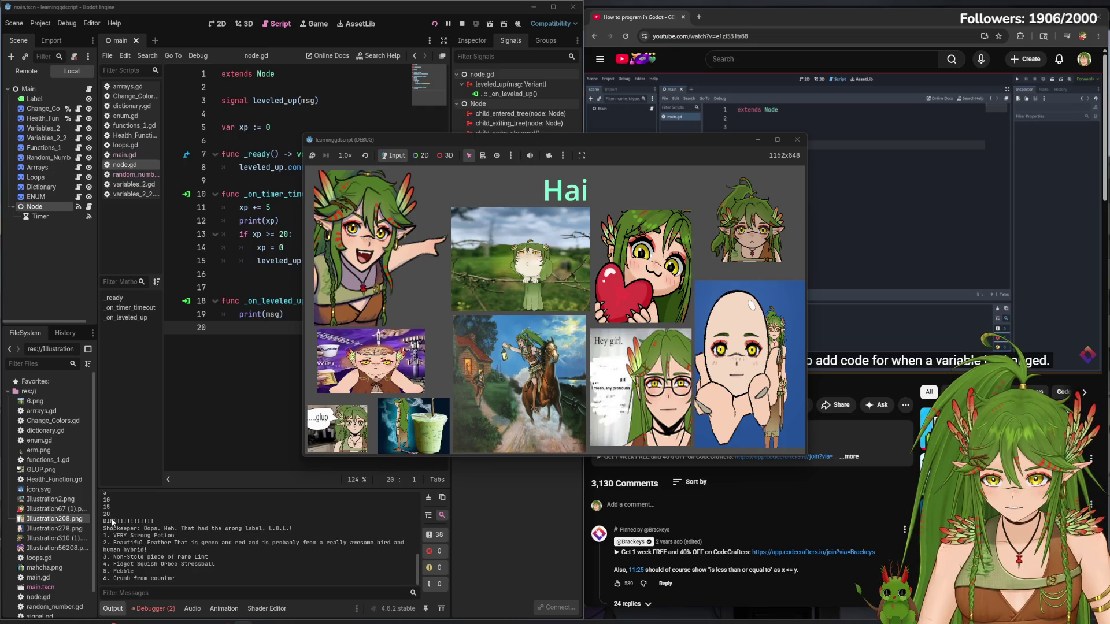
# Stop the game and switch back to the main scene's 2D view.
pyautogui.click(797, 140)
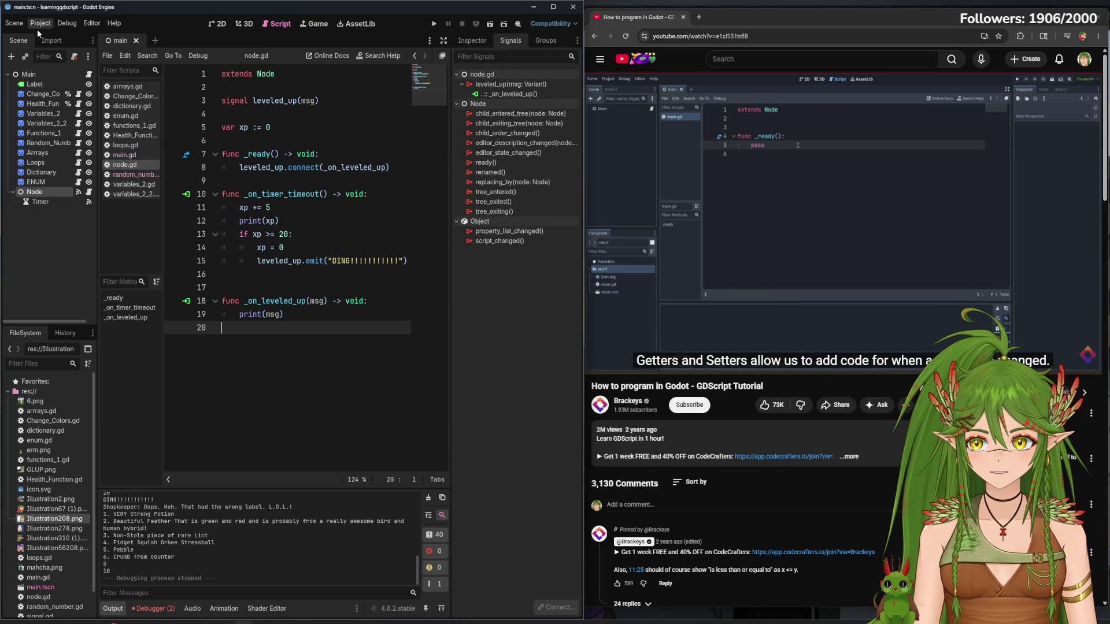
pyautogui.click(223, 26)
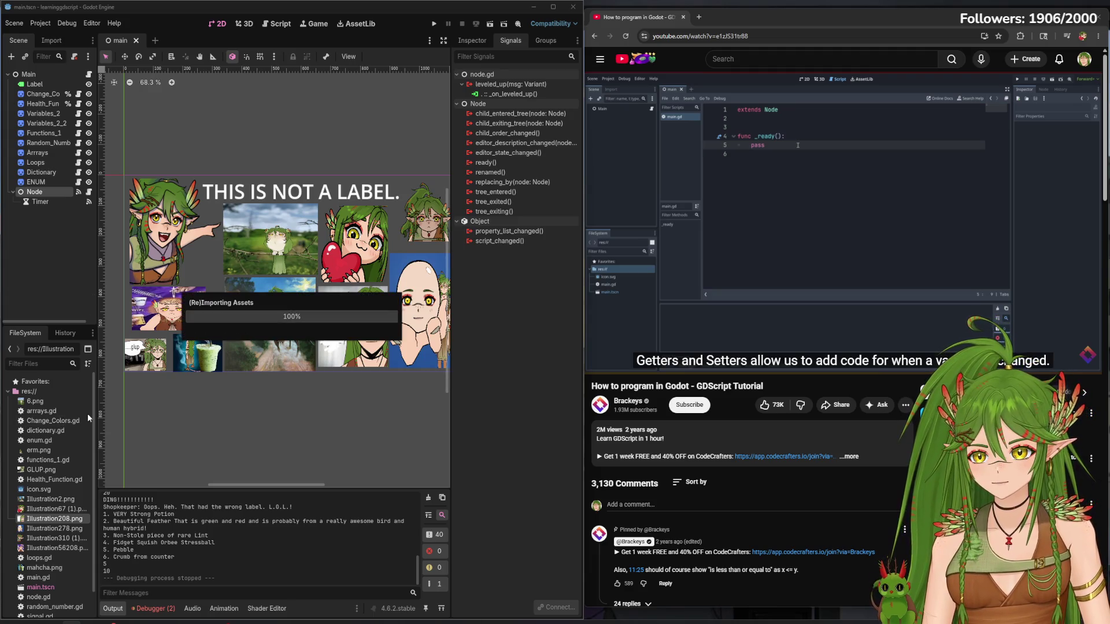
pyautogui.scroll(-2, 245, 390)
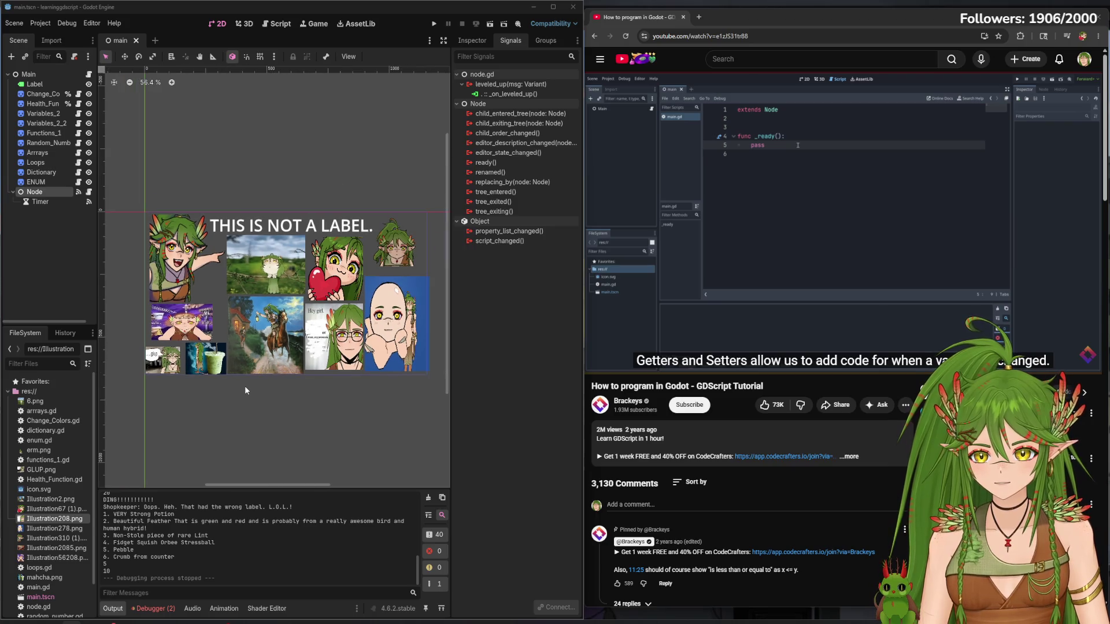
# Drop Illustration2085.png onto the 2D board as a small sprite and rearrange the landscape image.
pyautogui.moveTo(56, 548)
pyautogui.mouseDown()
pyautogui.moveTo(256, 431)
pyautogui.moveTo(250, 423)
pyautogui.mouseUp()
pyautogui.scroll(-6, 287, 395)
pyautogui.moveTo(399, 319)
pyautogui.mouseDown()
pyautogui.moveTo(249, 416)
pyautogui.moveTo(293, 399)
pyautogui.mouseUp()
pyautogui.scroll(6, 293, 399)
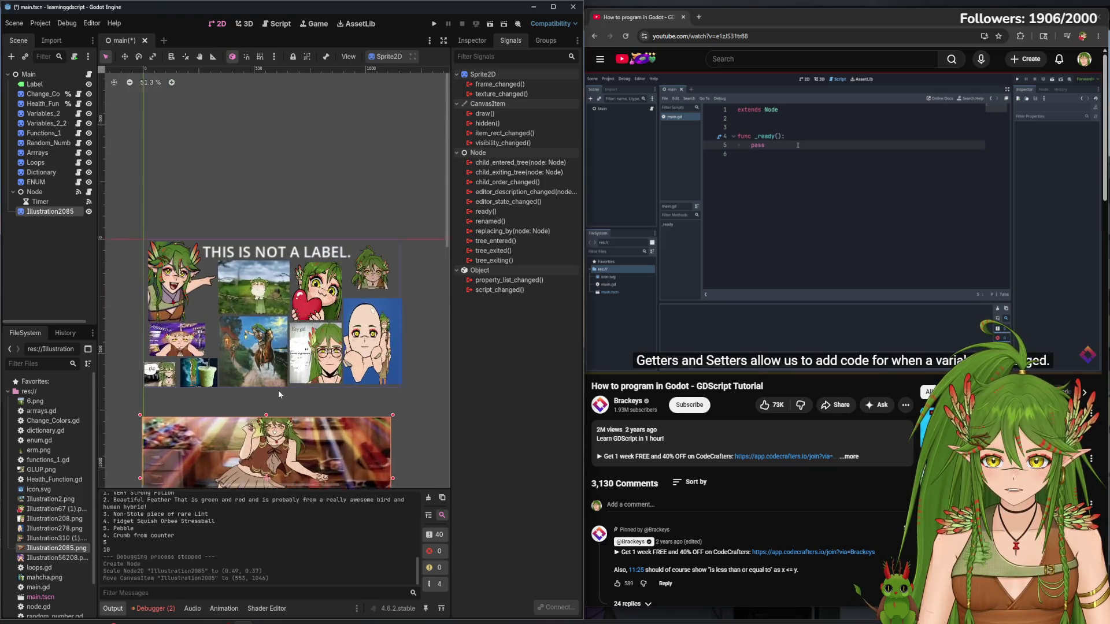
pyautogui.click(309, 198)
pyautogui.moveTo(319, 182)
pyautogui.mouseDown()
pyautogui.moveTo(236, 237)
pyautogui.moveTo(219, 205)
pyautogui.moveTo(225, 233)
pyautogui.mouseUp()
pyautogui.click(191, 190)
pyautogui.click(232, 230)
pyautogui.moveTo(358, 440); pyautogui.dragTo(350, 293)
pyautogui.moveTo(422, 382)
pyautogui.mouseDown()
pyautogui.moveTo(322, 310)
pyautogui.moveTo(235, 297)
pyautogui.moveTo(214, 282)
pyautogui.mouseUp()
pyautogui.moveTo(197, 270); pyautogui.dragTo(316, 223)
# Rename the sprite node Get_Set and attach a new get_set.gd script.
pyautogui.doubleClick(47, 213)
pyautogui.write('GE')
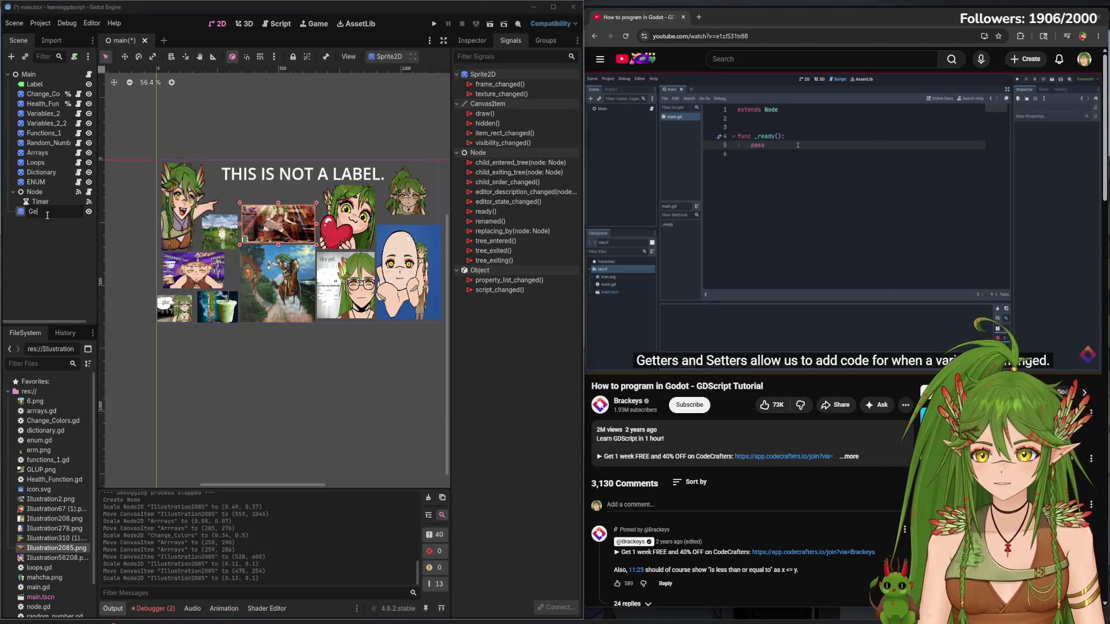
pyautogui.press('Return')
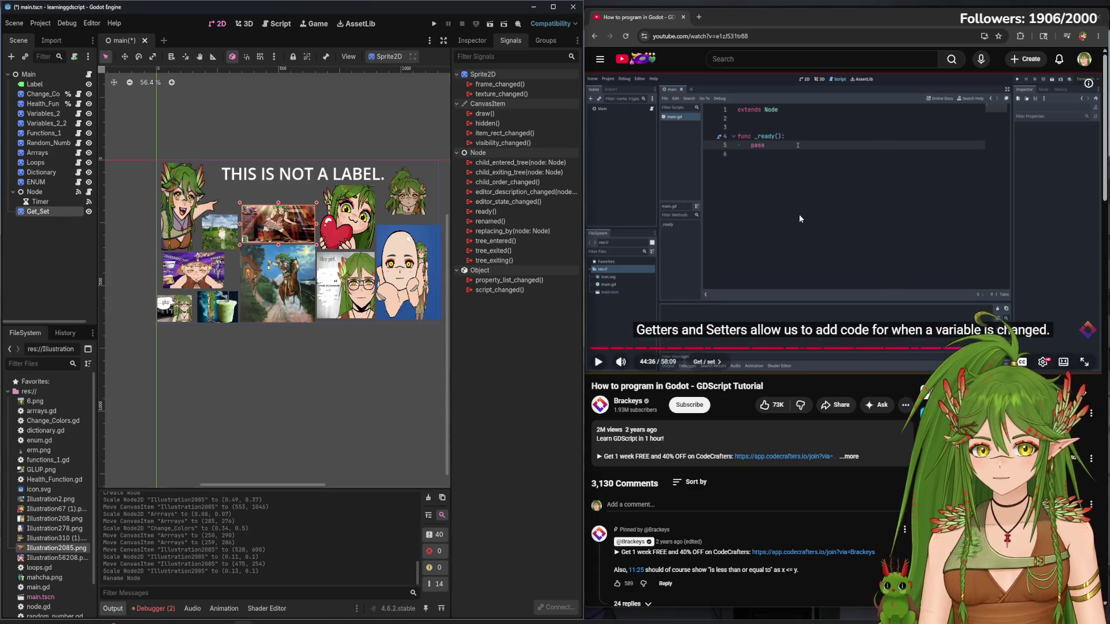
pyautogui.click(74, 56)
pyautogui.click(513, 399)
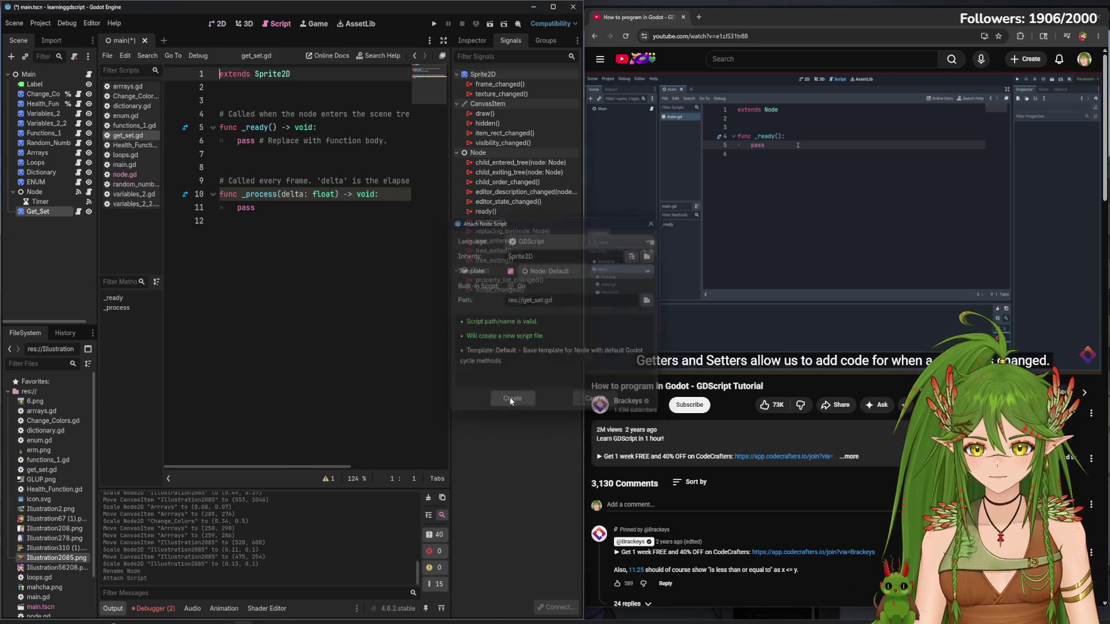
# Delete the template _process code below _ready in get_set.gd and save with Ctrl+S.
pyautogui.moveTo(255, 207); pyautogui.dragTo(230, 156)
pyautogui.keyDown('shift'); pyautogui.click(255, 140); pyautogui.keyUp('shift')
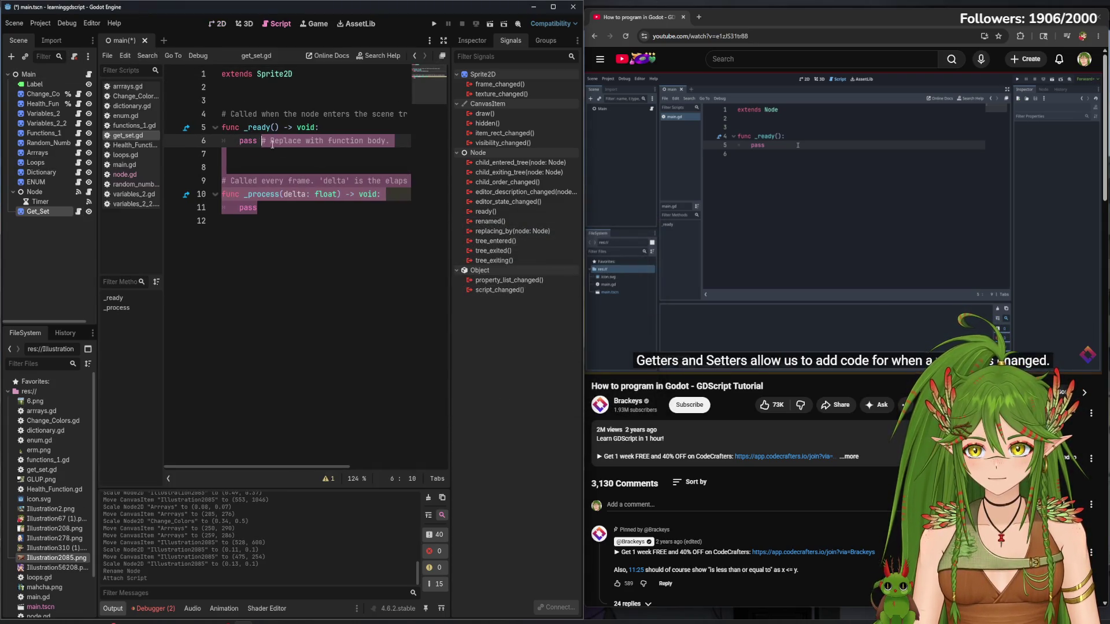
pyautogui.press('BackSpace')
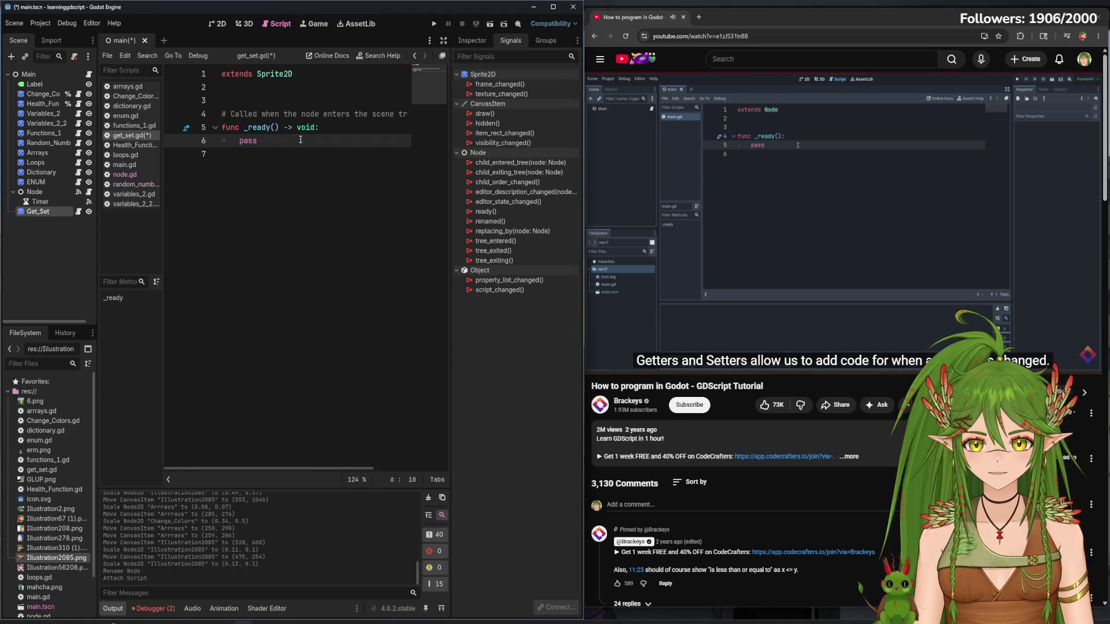
pyautogui.hotkey('ctrl', 's')
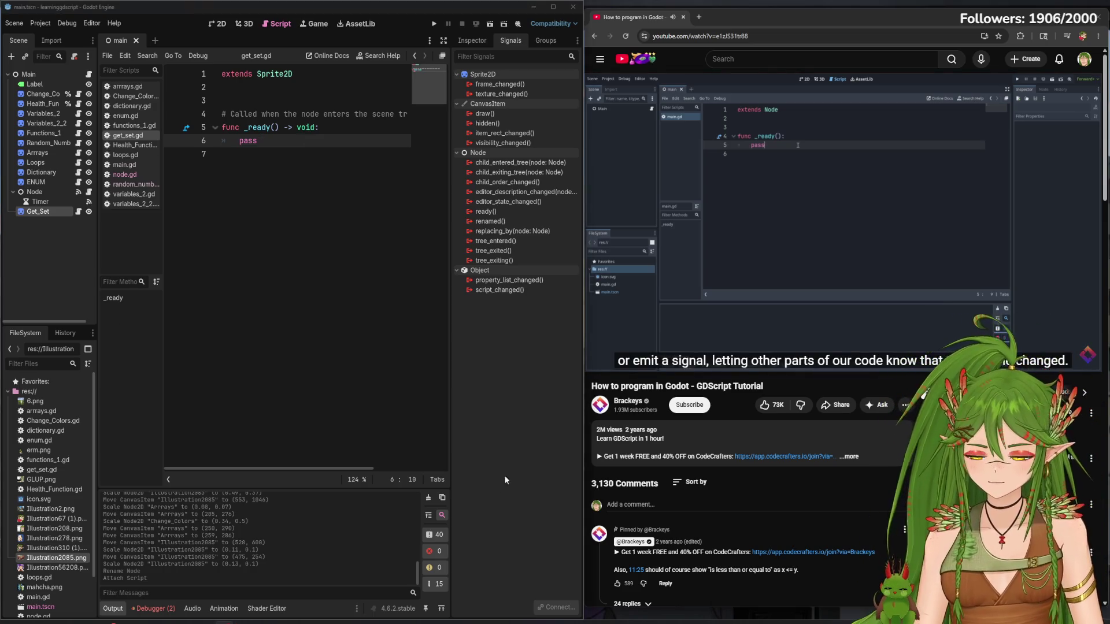
pyautogui.click(308, 244)
pyautogui.click(281, 143)
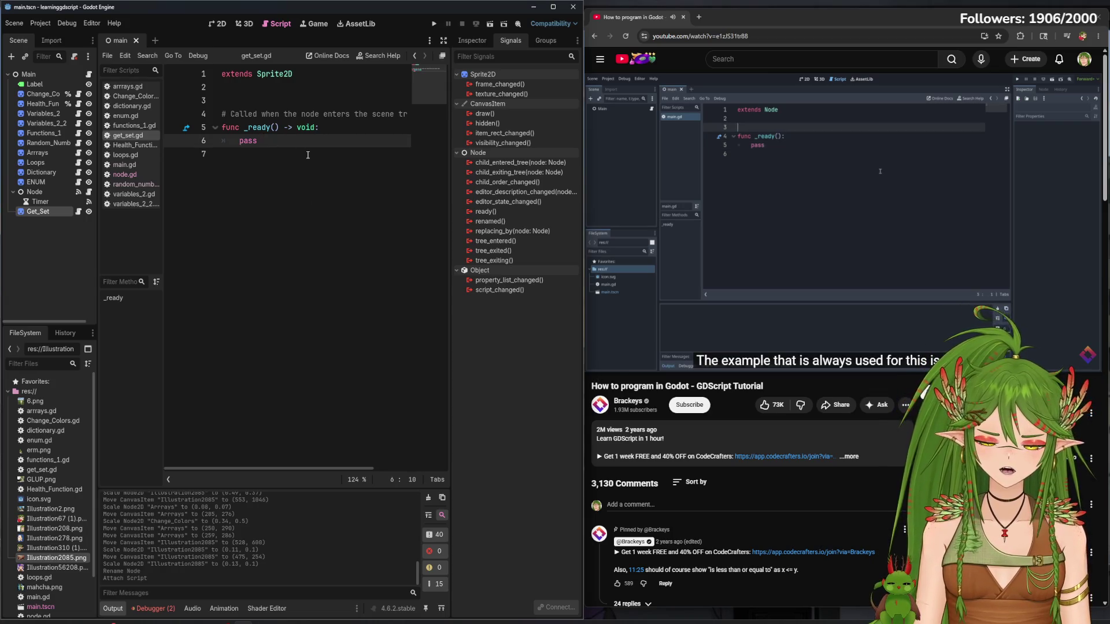
# Declare var health := 100 with a set(value) block assigning clamp(value, 0, 100).
pyautogui.click(262, 91)
pyautogui.press('Return')
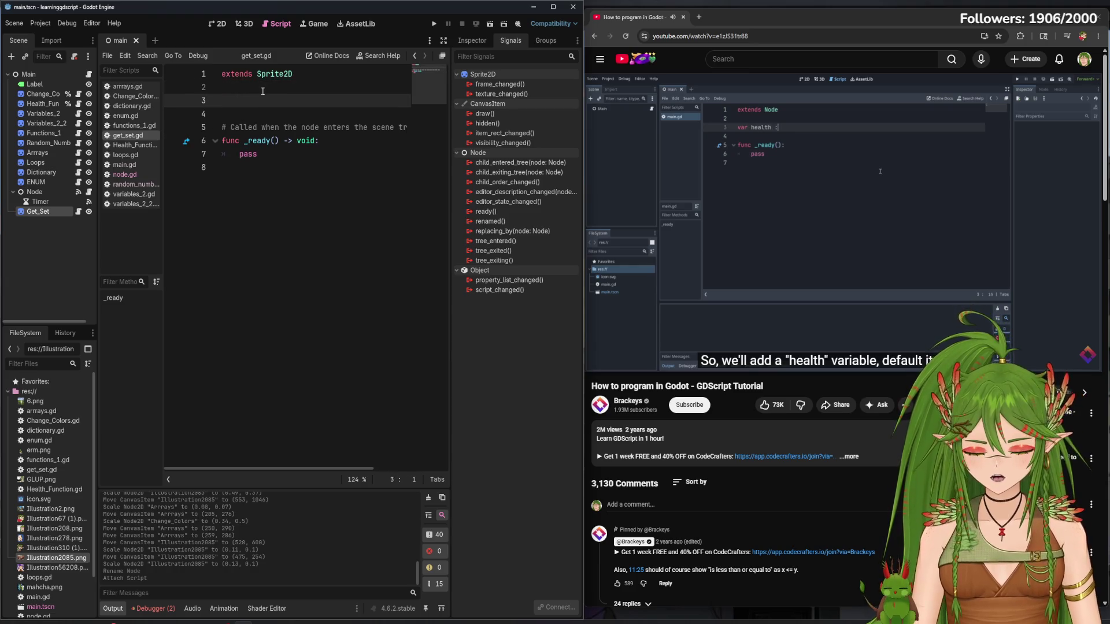
pyautogui.write('alth := ')
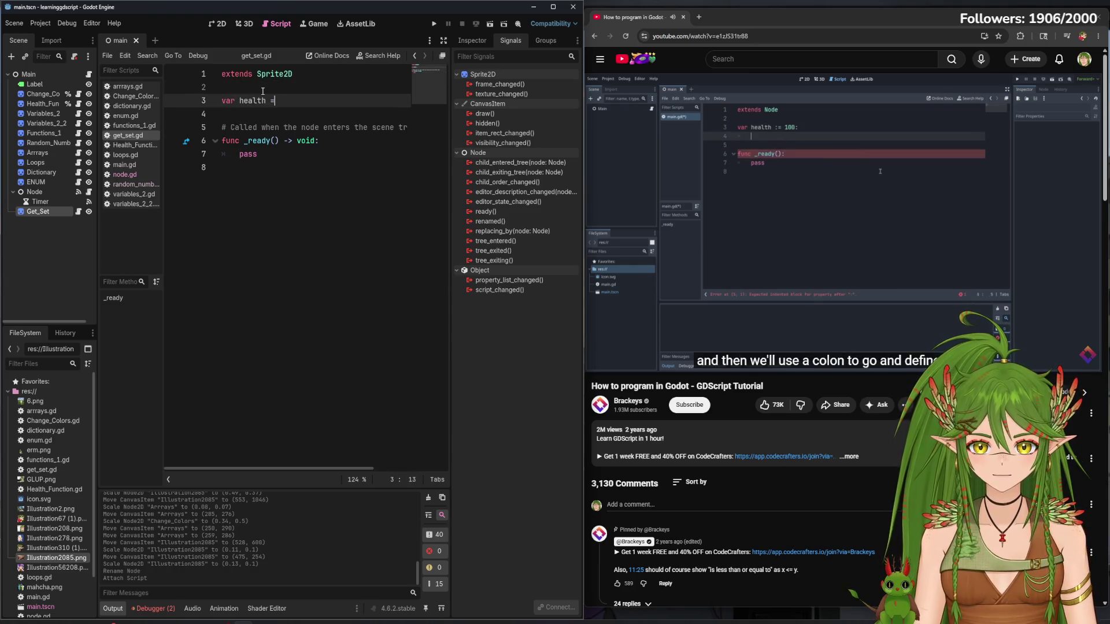
pyautogui.write('100')
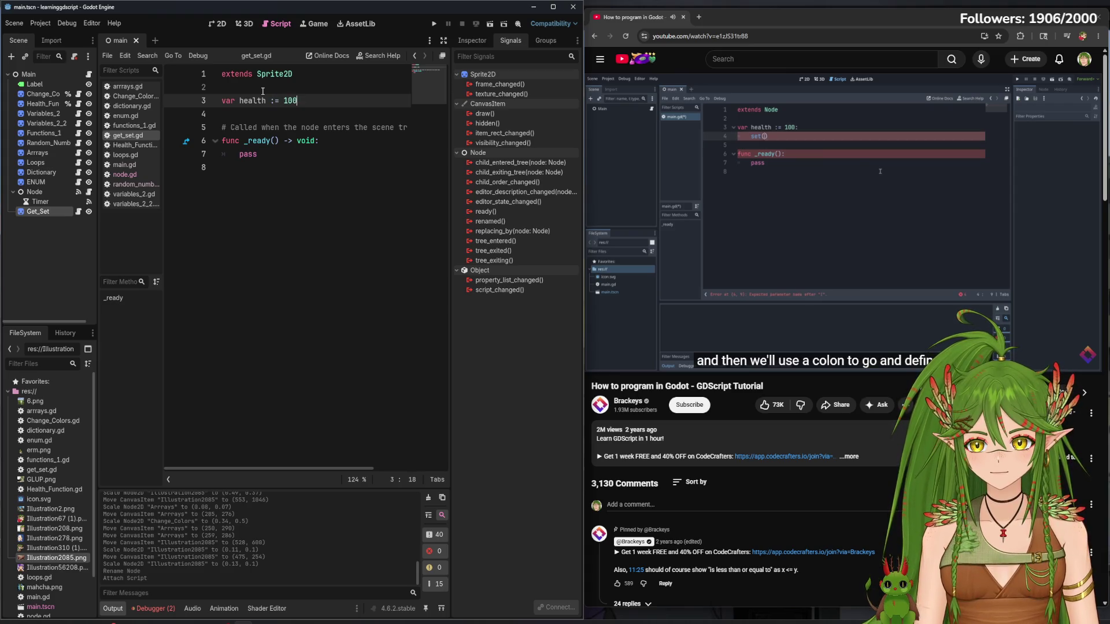
pyautogui.press('Return')
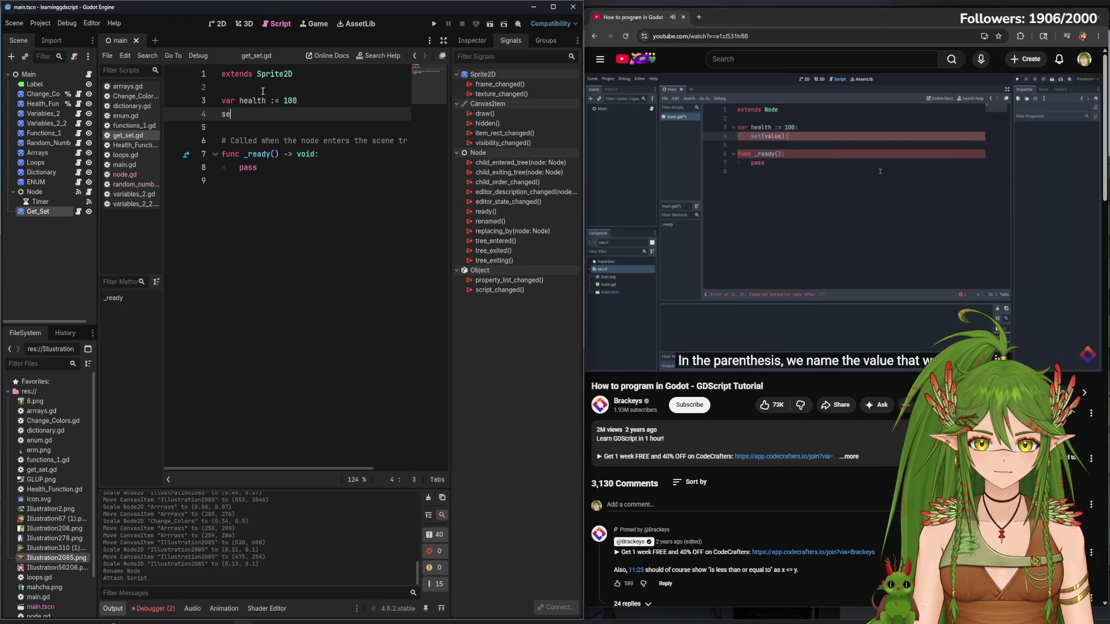
pyautogui.write('valu')
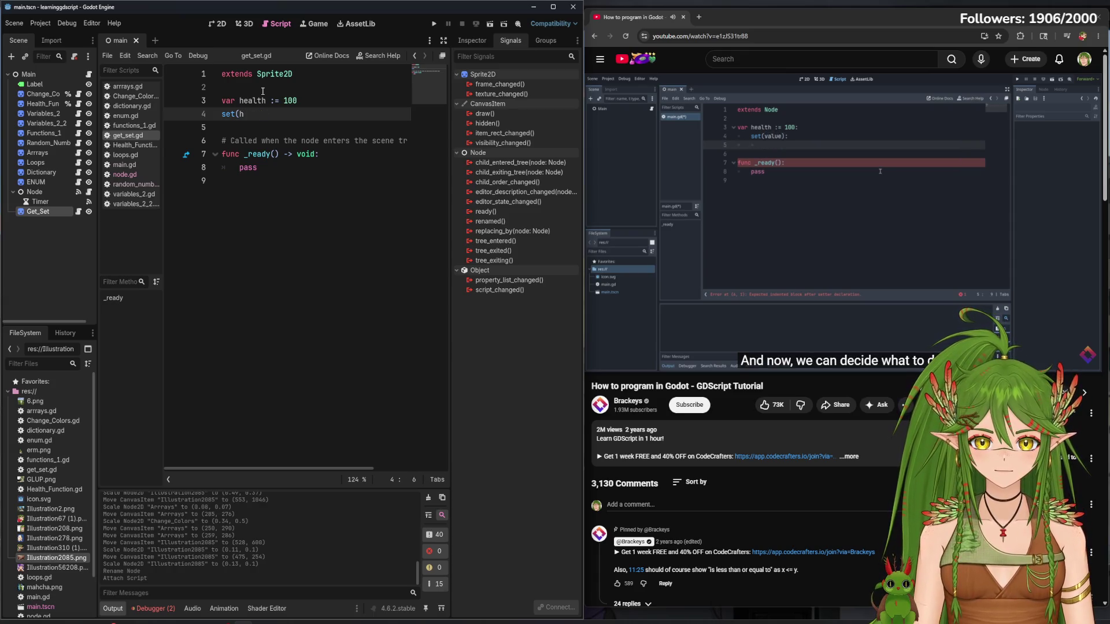
pyautogui.write('ue):')
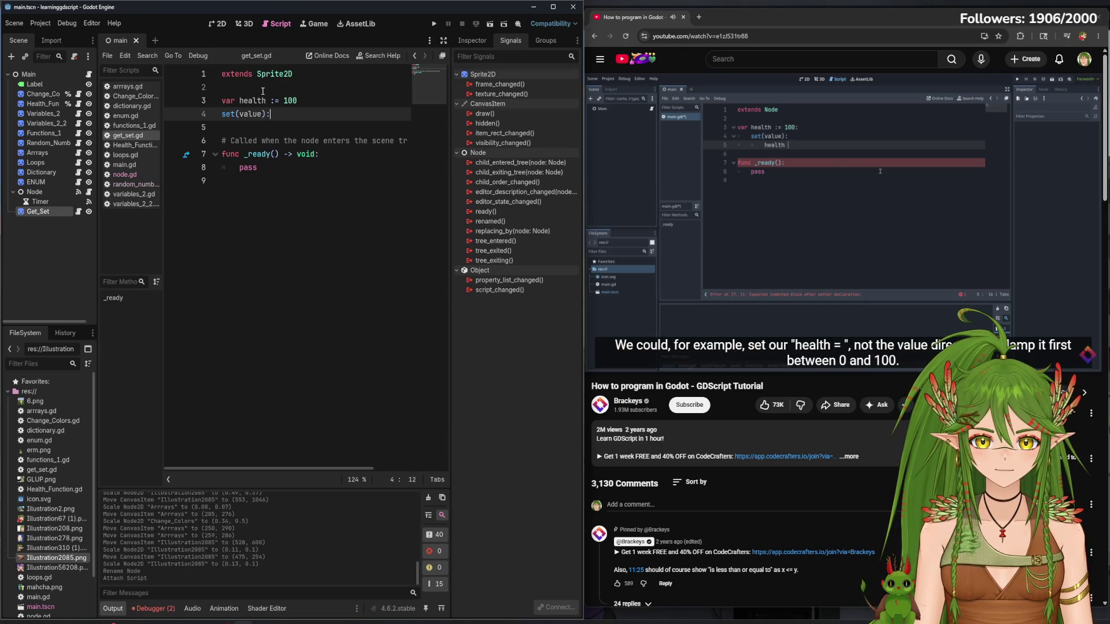
pyautogui.press('Return')
pyautogui.write('health = c')
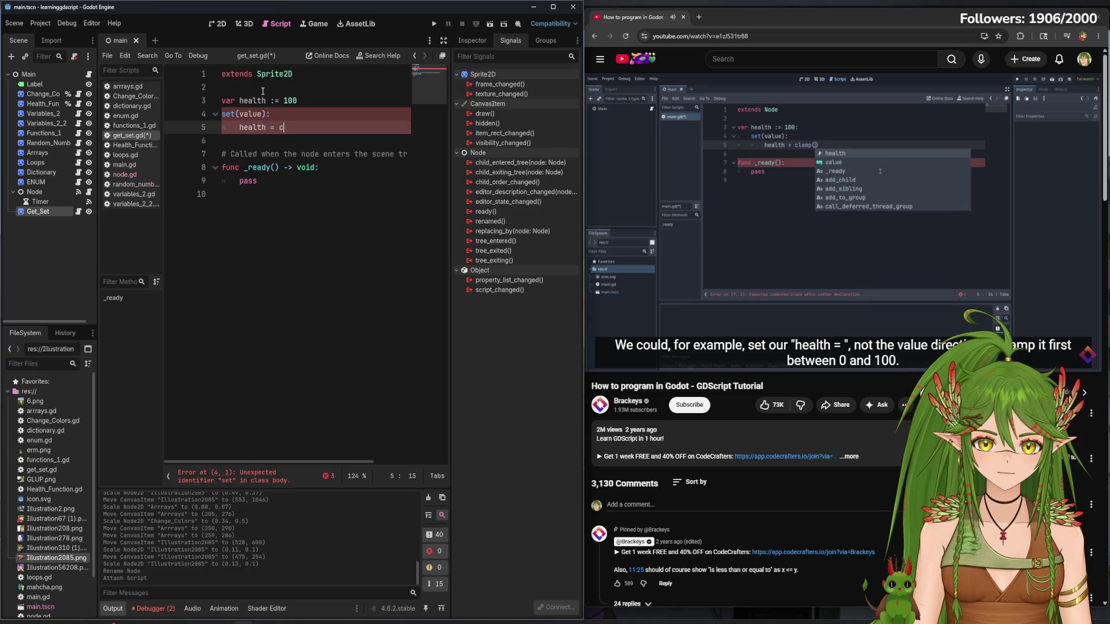
pyautogui.write('lamp(v')
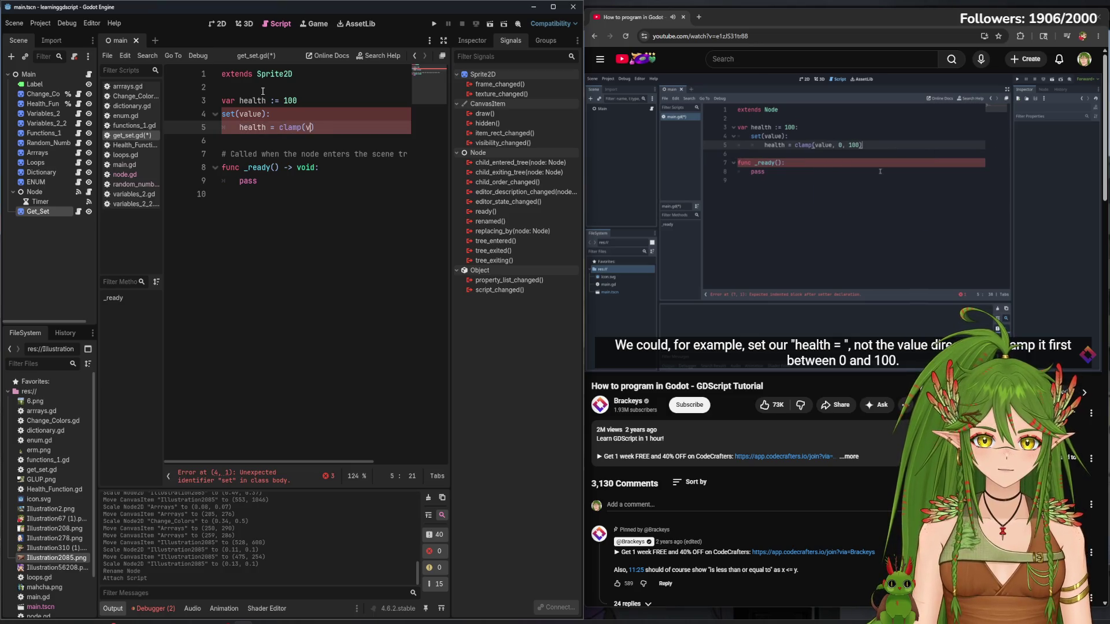
pyautogui.write('alue, 0, ')
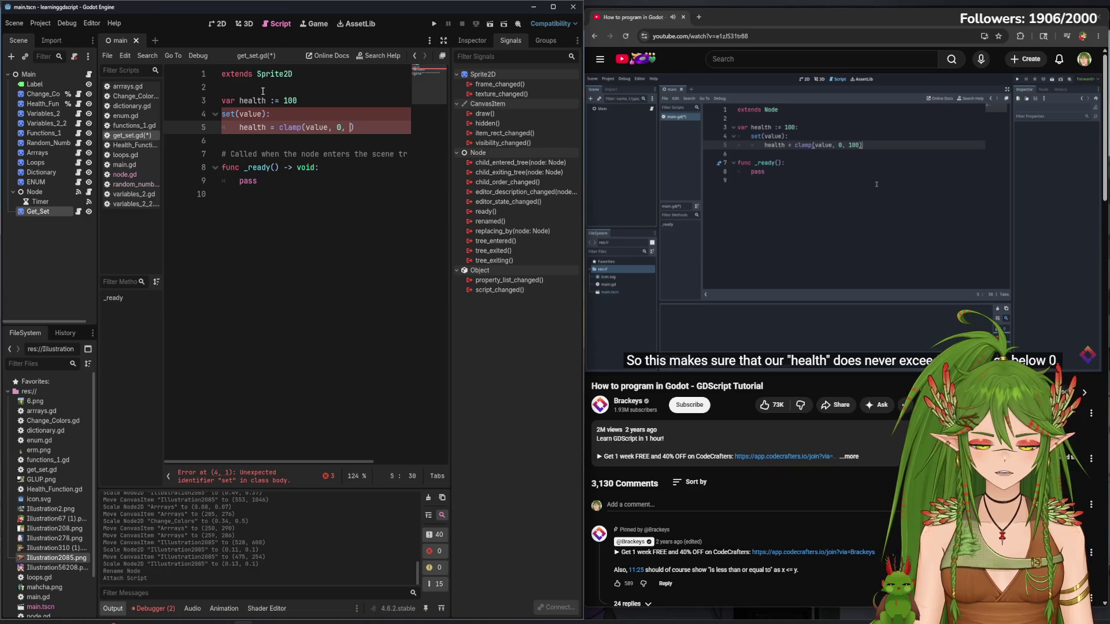
pyautogui.write('100')
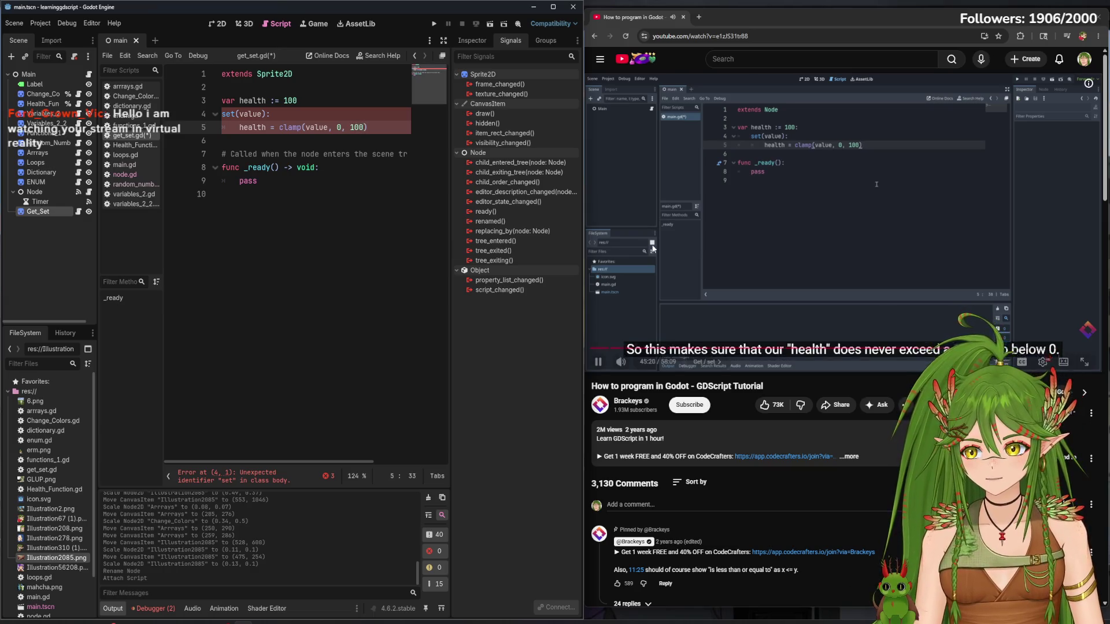
# Indent the setter lines so they belong to the health variable.
pyautogui.click(813, 217)
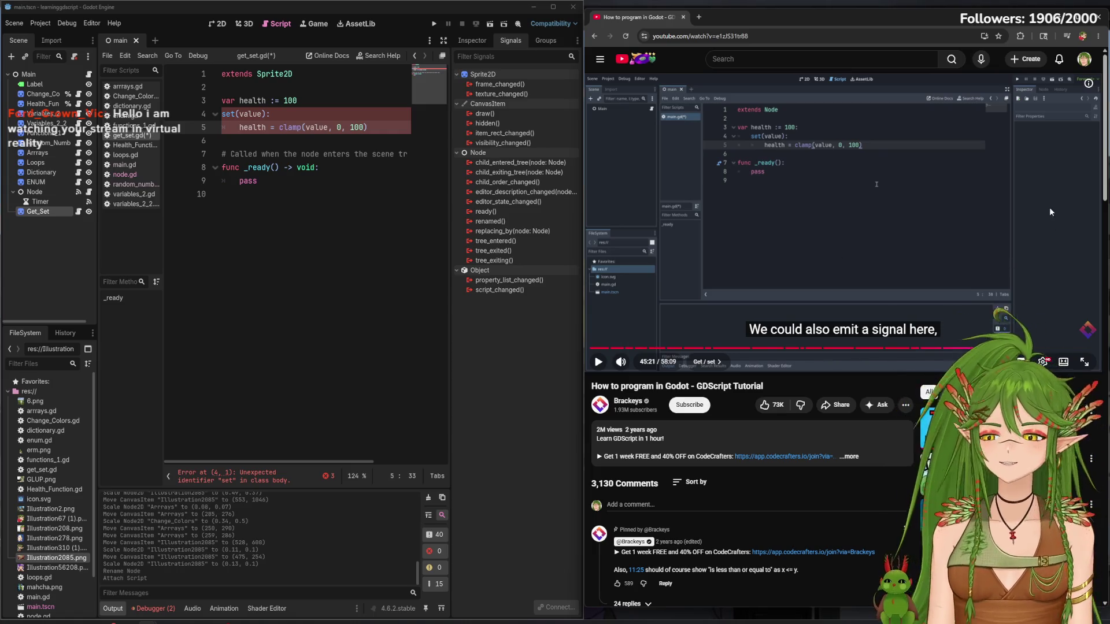
pyautogui.click(845, 224)
pyautogui.click(737, 199)
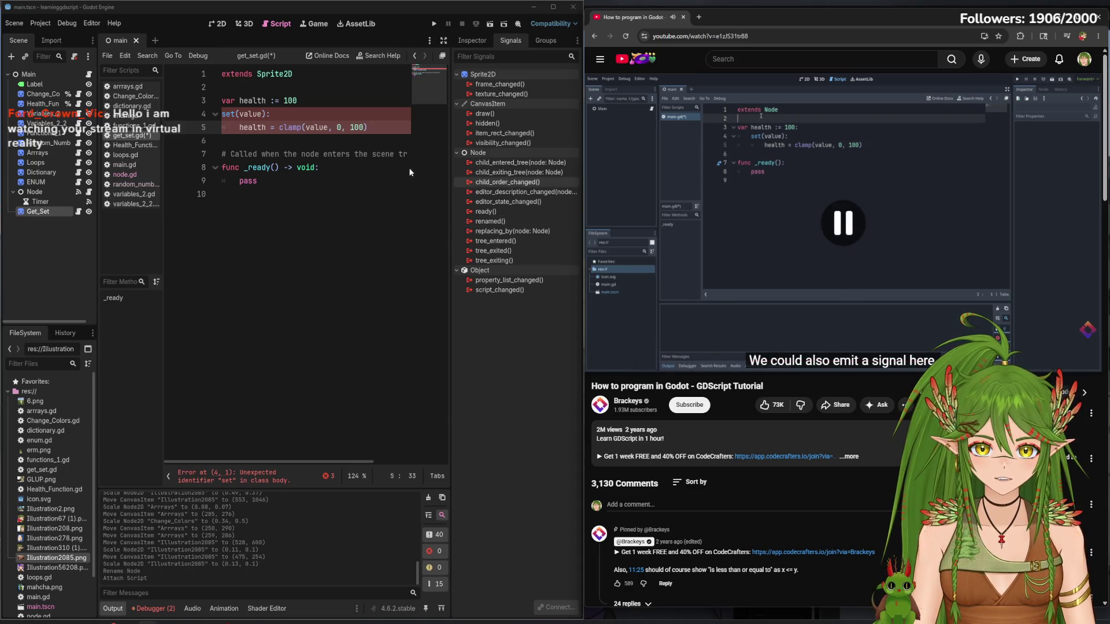
pyautogui.click(215, 114)
pyautogui.click(215, 114)
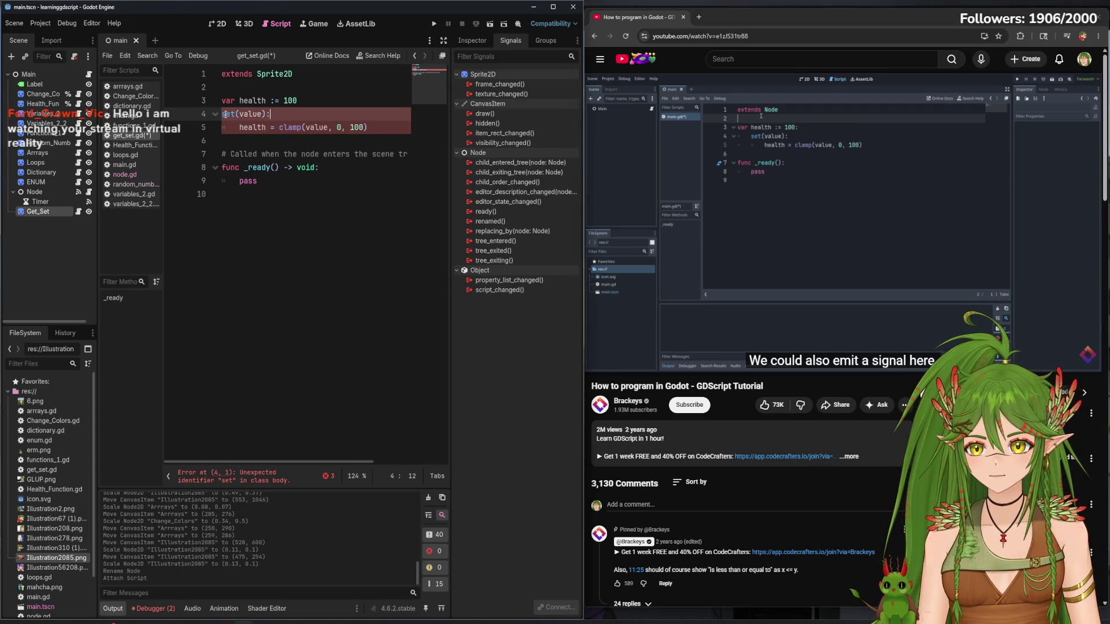
pyautogui.click(223, 114)
pyautogui.press('Tab')
pyautogui.press('Down')
pyautogui.press('Tab')
pyautogui.click(843, 224)
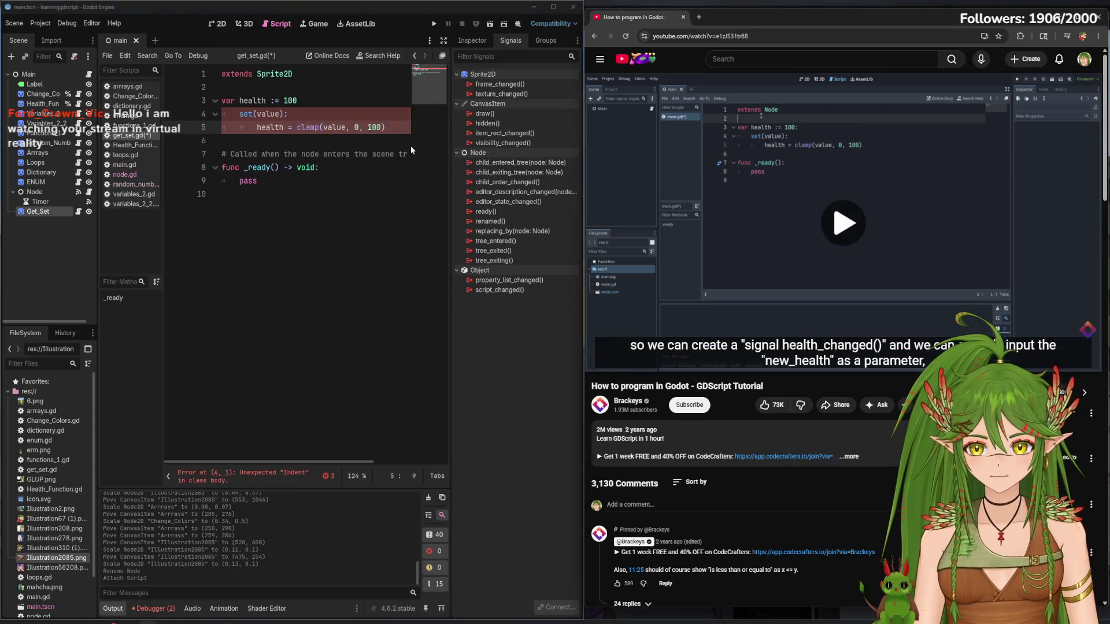
pyautogui.click(292, 91)
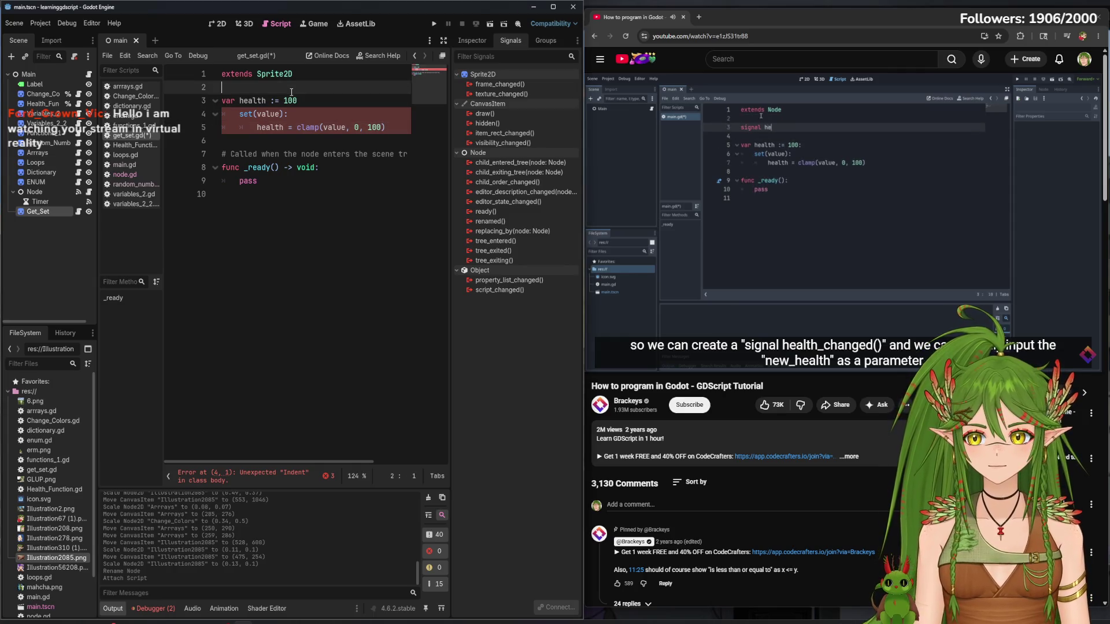
# Declare signal health_changed(new_health) on a new line above the health variable.
pyautogui.press('Return')
pyautogui.press('Return')
pyautogui.press('Up')
pyautogui.write('signal health_changed')
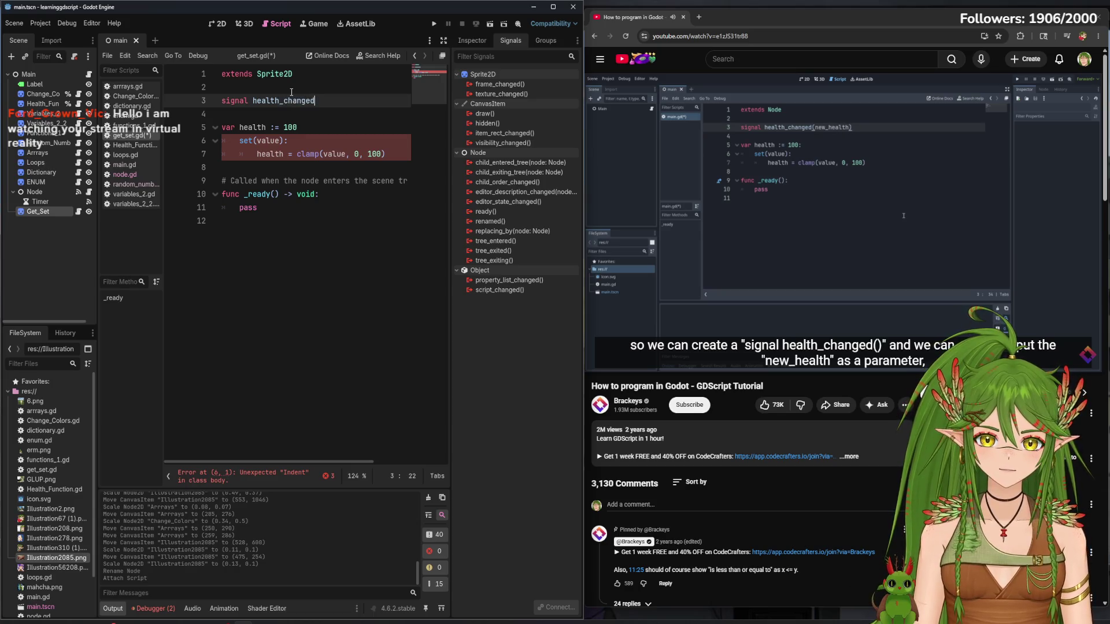
pyautogui.write('(new_health')
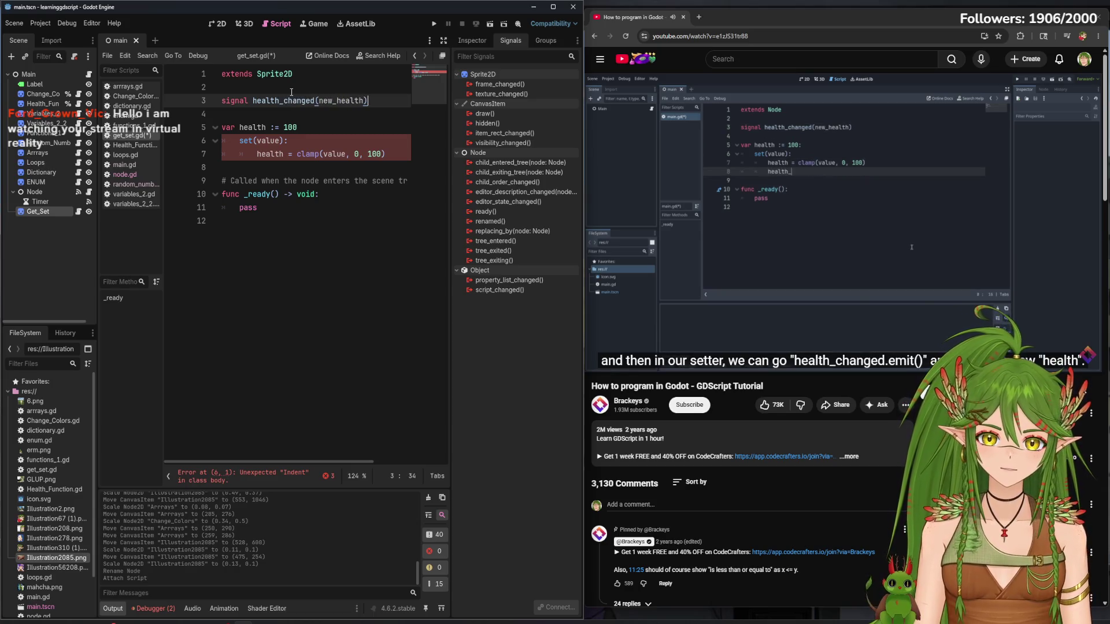
# Add health_changed.emit(health) under the clamp line and a colon after 100.
pyautogui.click(390, 155)
pyautogui.press('Return')
pyautogui.write('health_changed.emit(he')
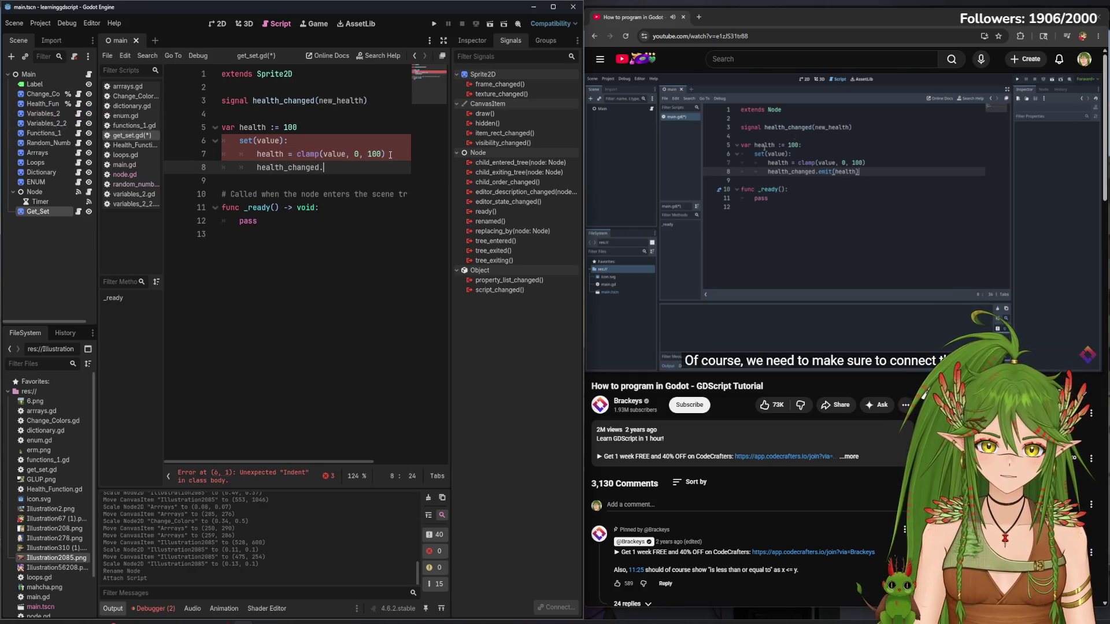
pyautogui.write('alth)')
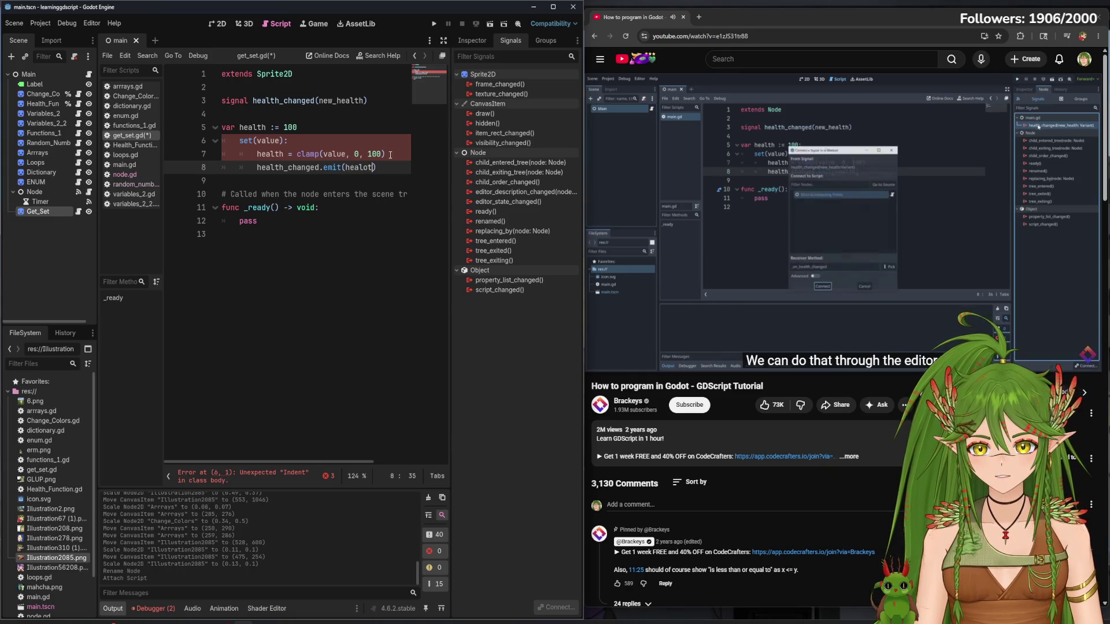
pyautogui.click(835, 208)
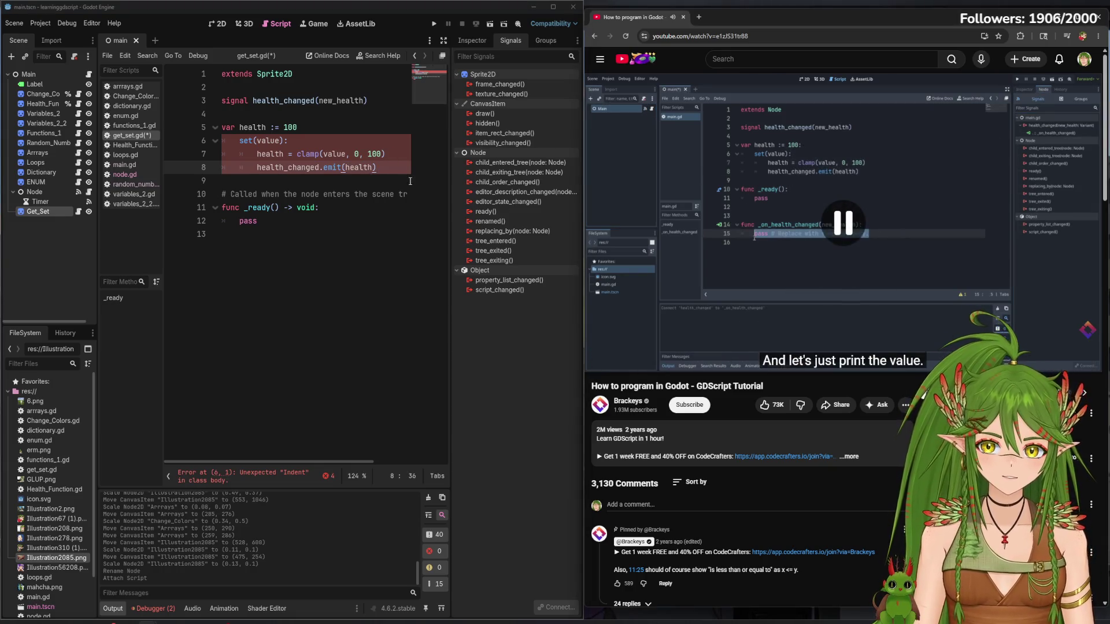
pyautogui.click(317, 131)
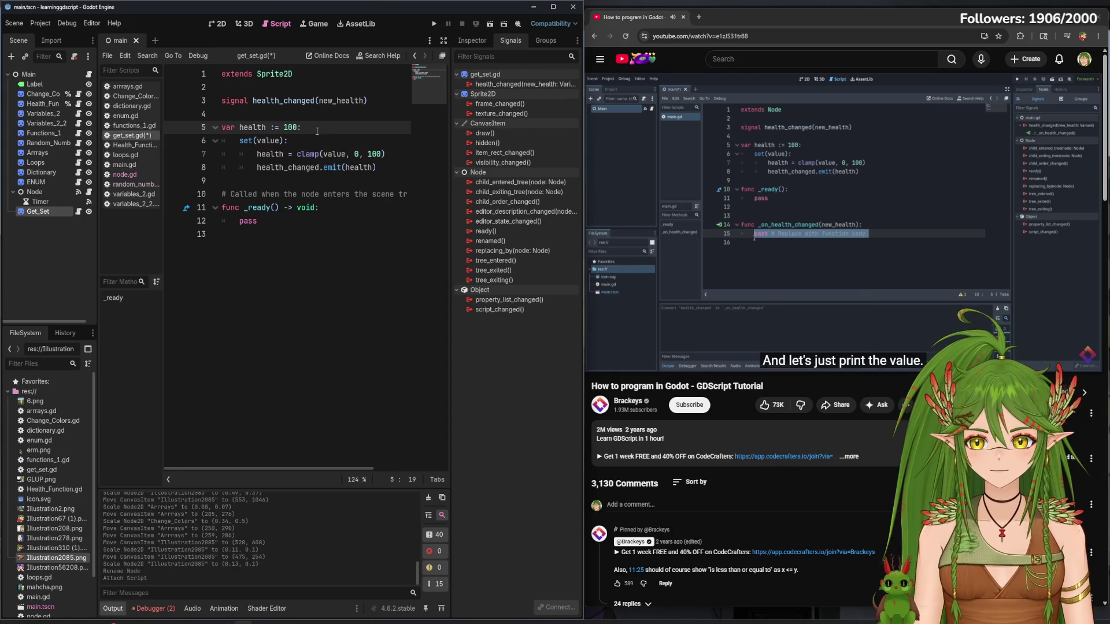
pyautogui.click(860, 202)
pyautogui.press('Left')
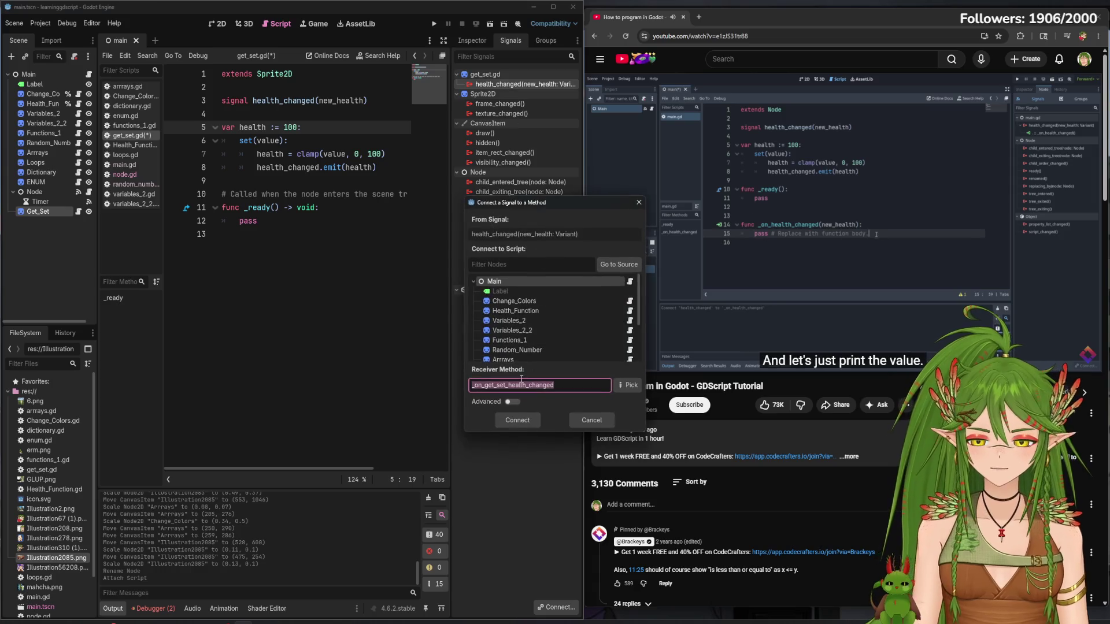
# Make a first attempt at connecting health_changed, then undo the resulting script change.
pyautogui.scroll(-2, 531, 353)
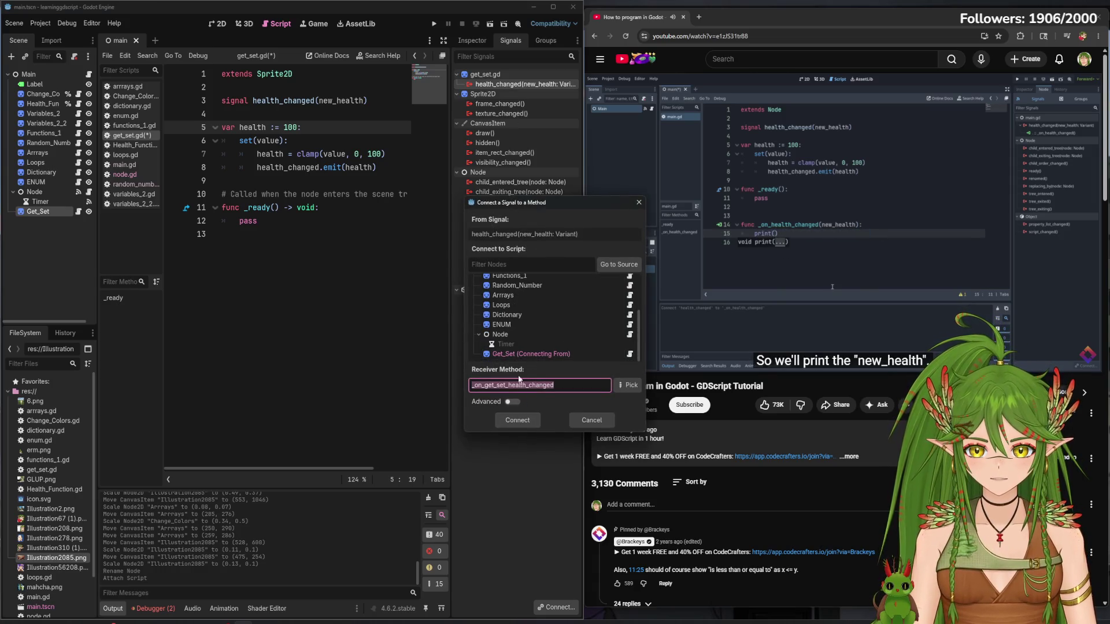
pyautogui.click(518, 418)
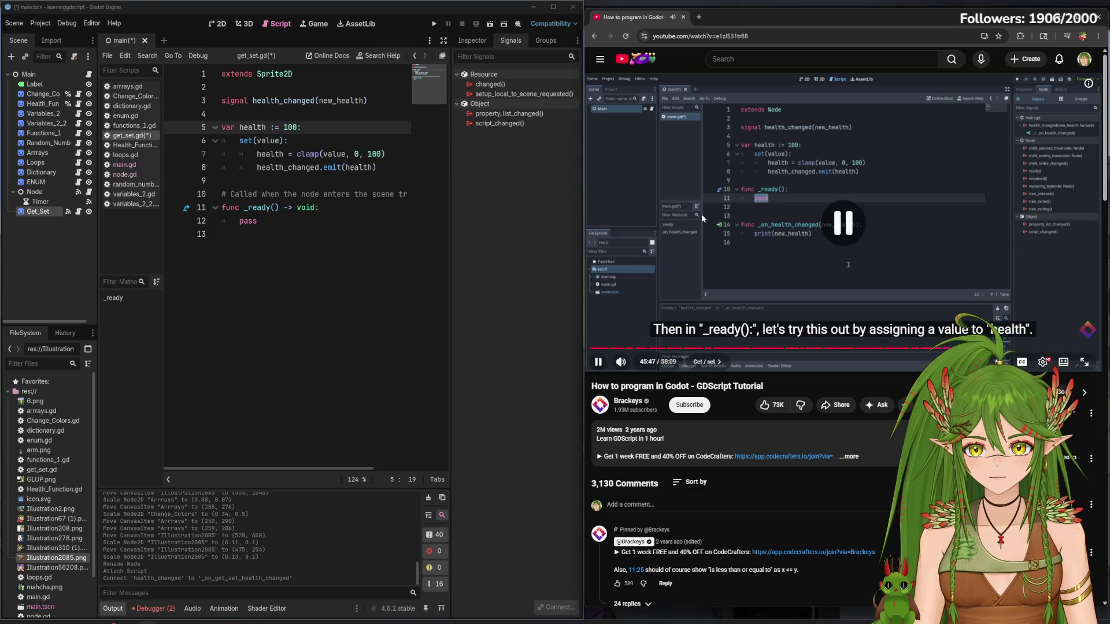
pyautogui.click(350, 252)
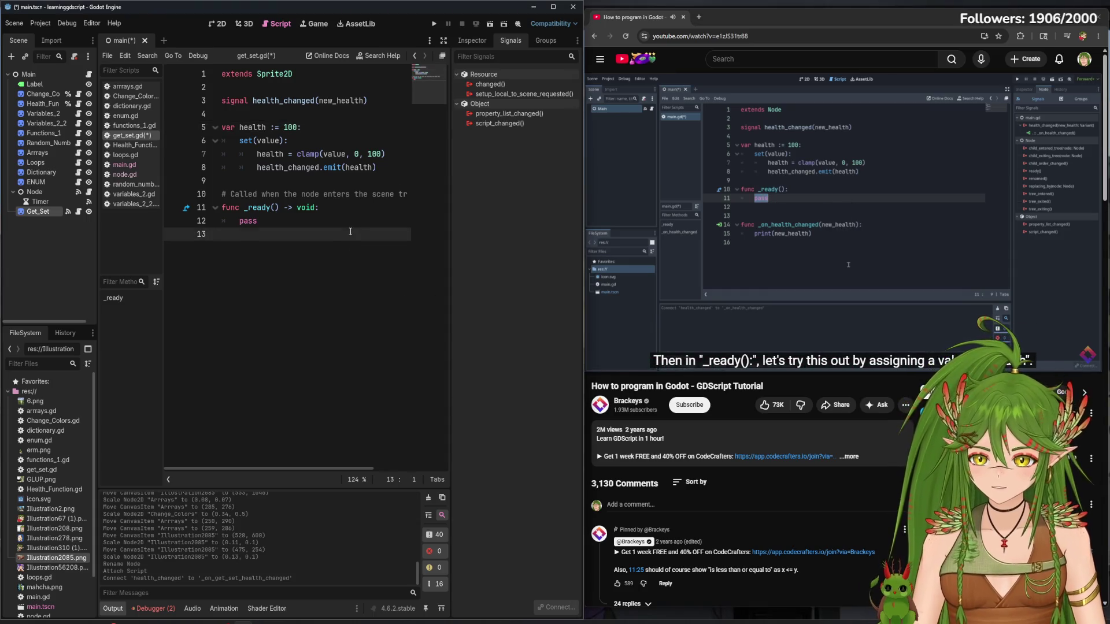
pyautogui.hotkey('ctrl', 'z')
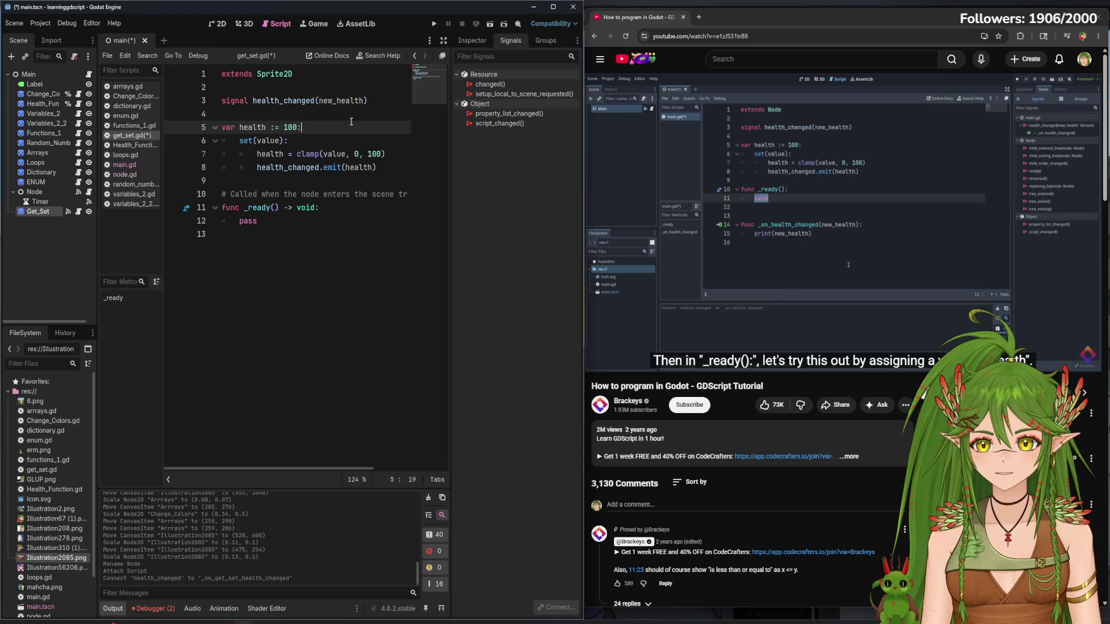
# Connect Get_Set's health_changed signal to Get_Set itself, generating the _on_health_changed handler.
pyautogui.click(39, 213)
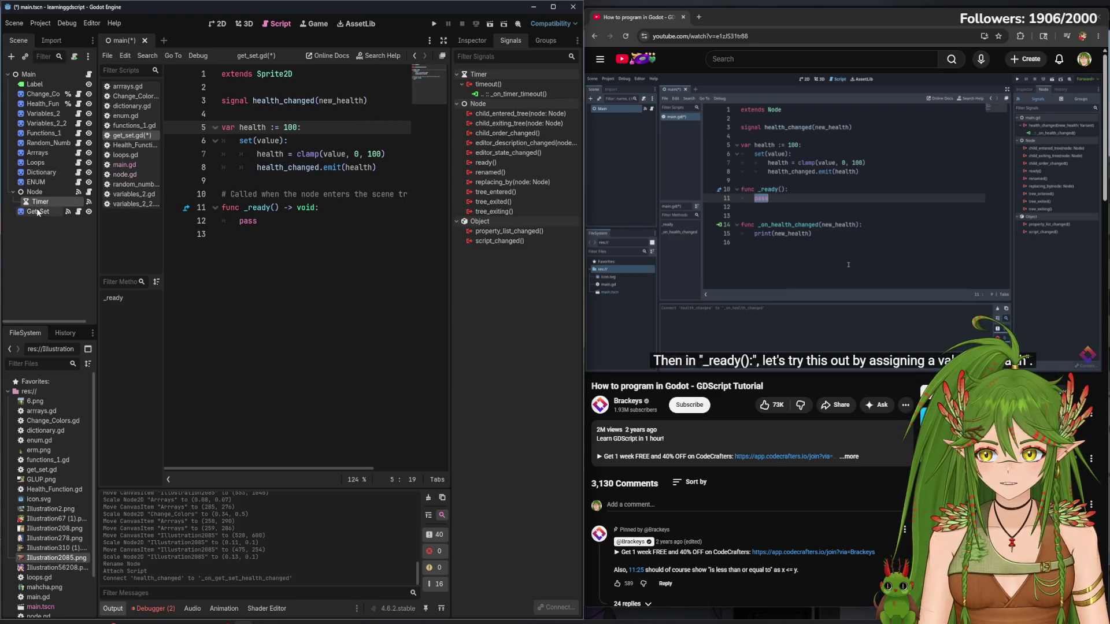
pyautogui.click(520, 84)
pyautogui.click(556, 607)
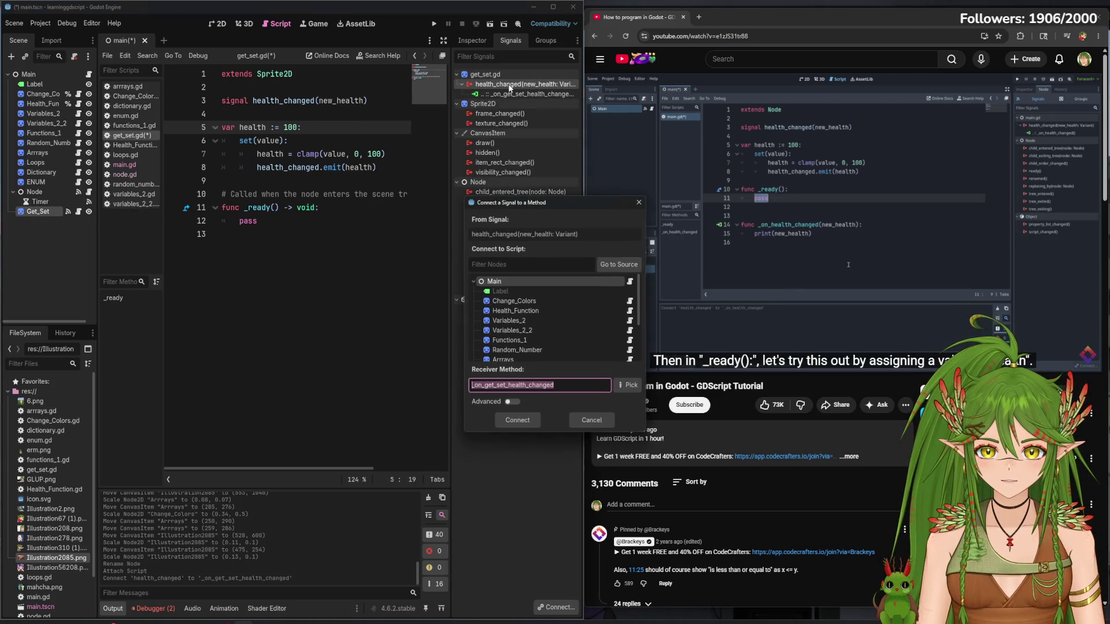
pyautogui.scroll(-3, 578, 356)
pyautogui.click(575, 344)
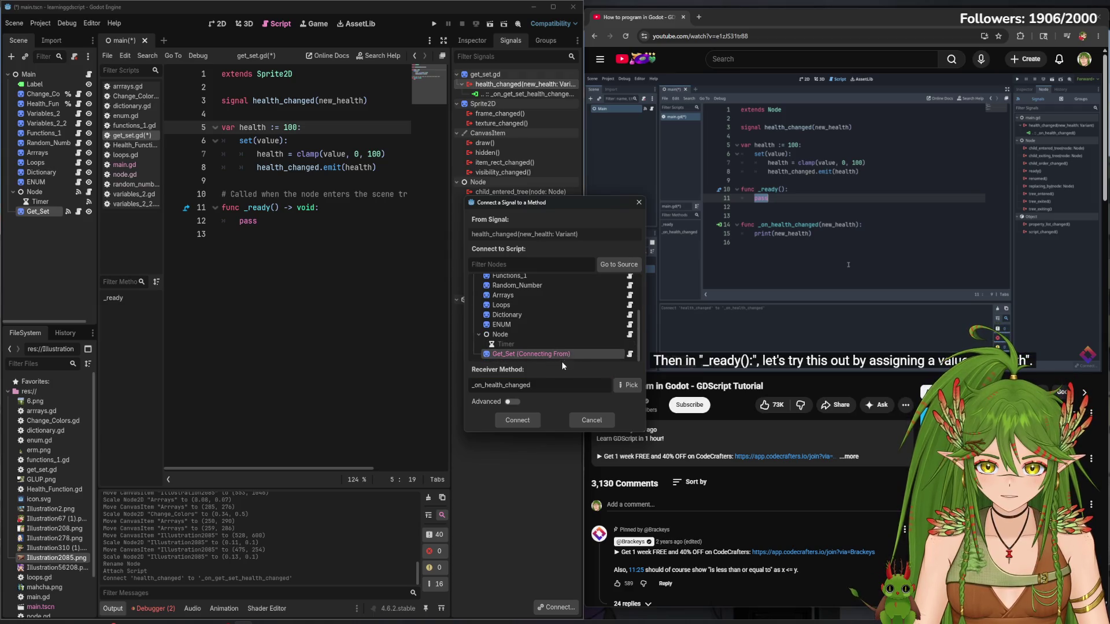
pyautogui.click(527, 423)
pyautogui.moveTo(390, 274); pyautogui.dragTo(262, 274)
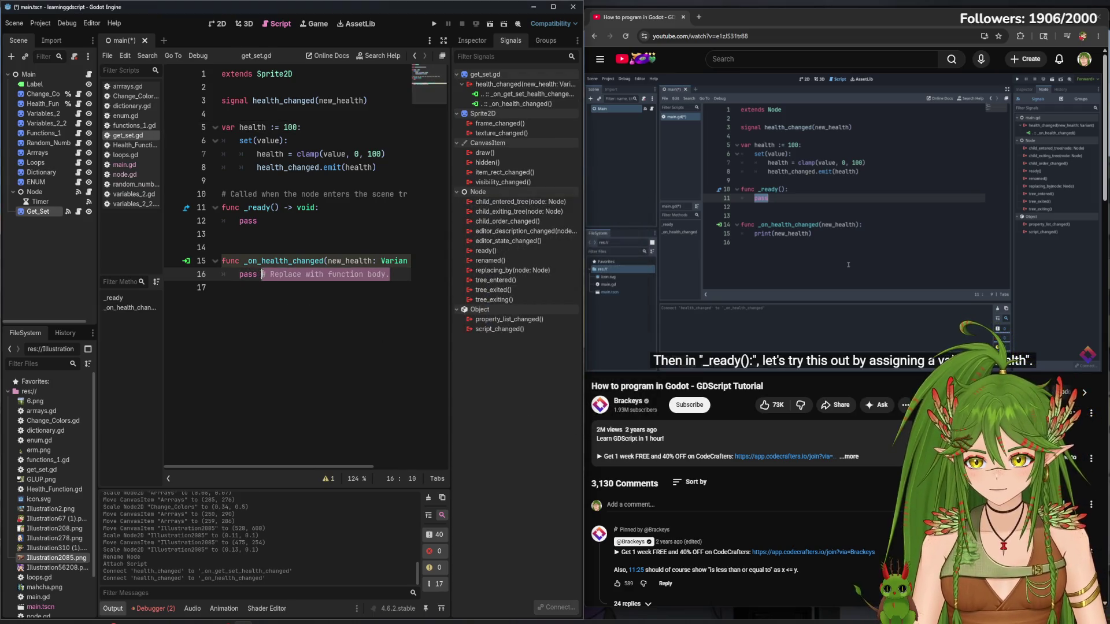
# Replace the handler's pass with print(new_health).
pyautogui.write('\\')
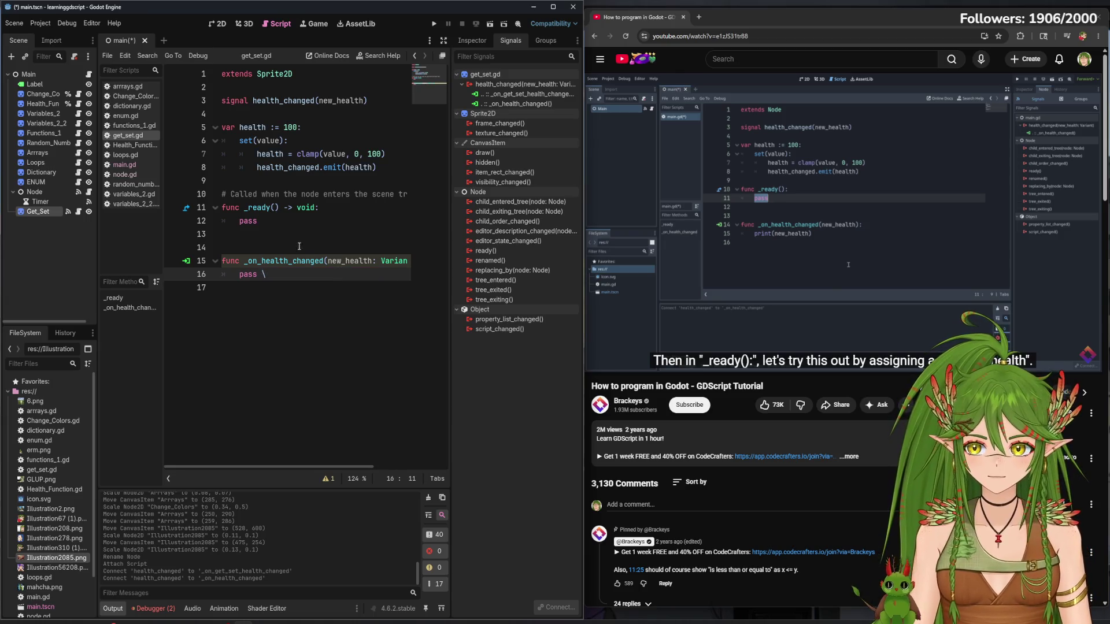
pyautogui.press('BackSpace')
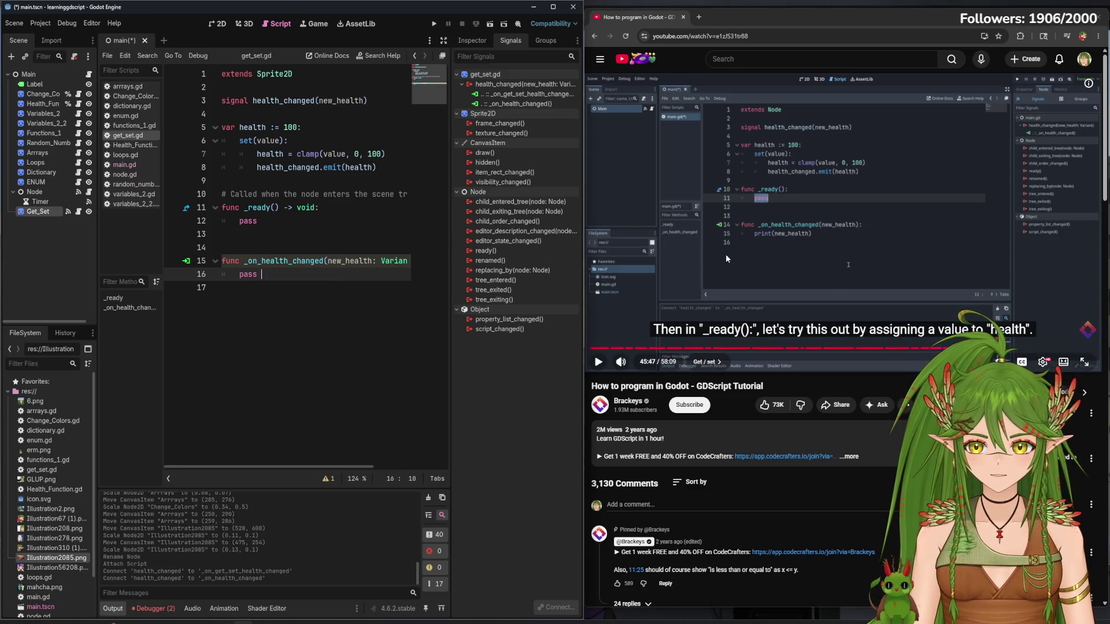
pyautogui.press('BackSpace')
pyautogui.press('BackSpace')
pyautogui.press('BackSpace')
pyautogui.write('(new_')
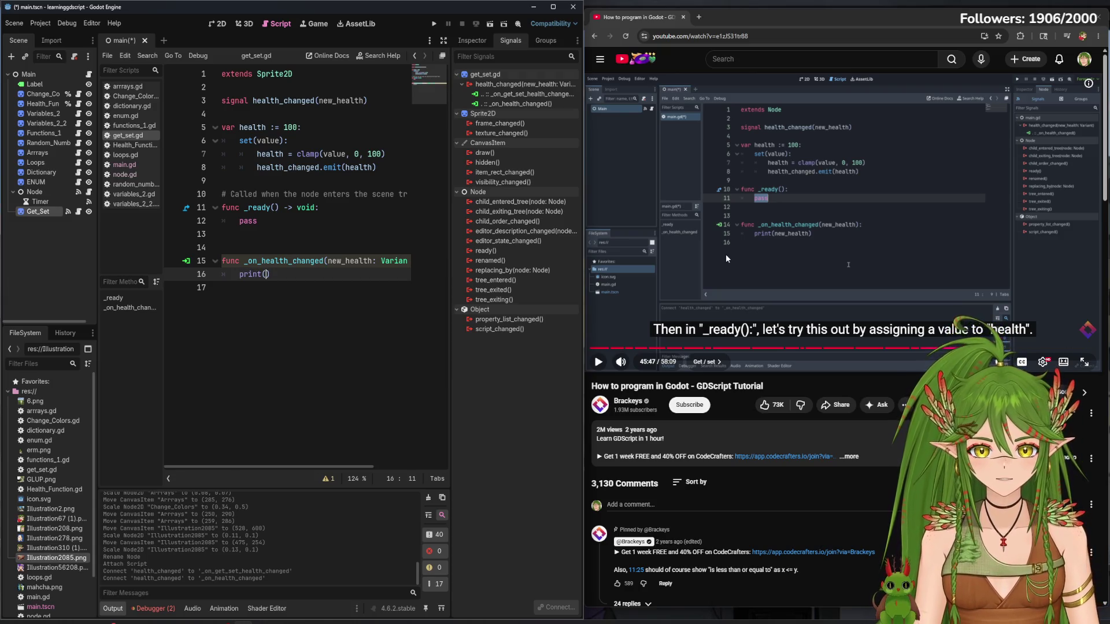
pyautogui.write('health')
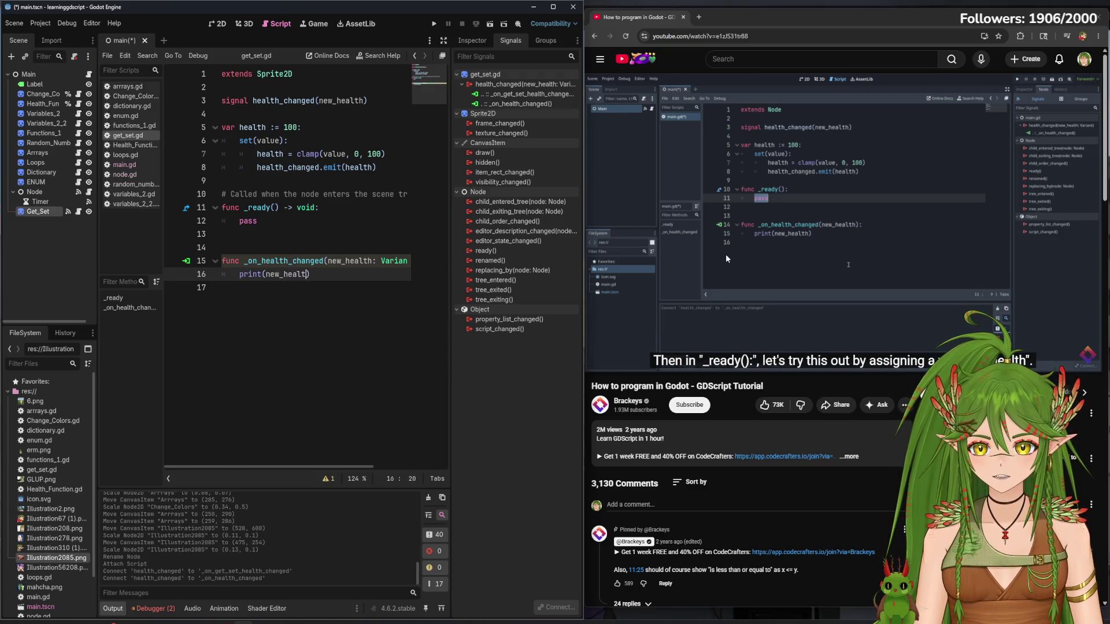
pyautogui.click(726, 254)
# Replace pass in _ready with health = -150 and run the game with F5.
pyautogui.click(318, 222)
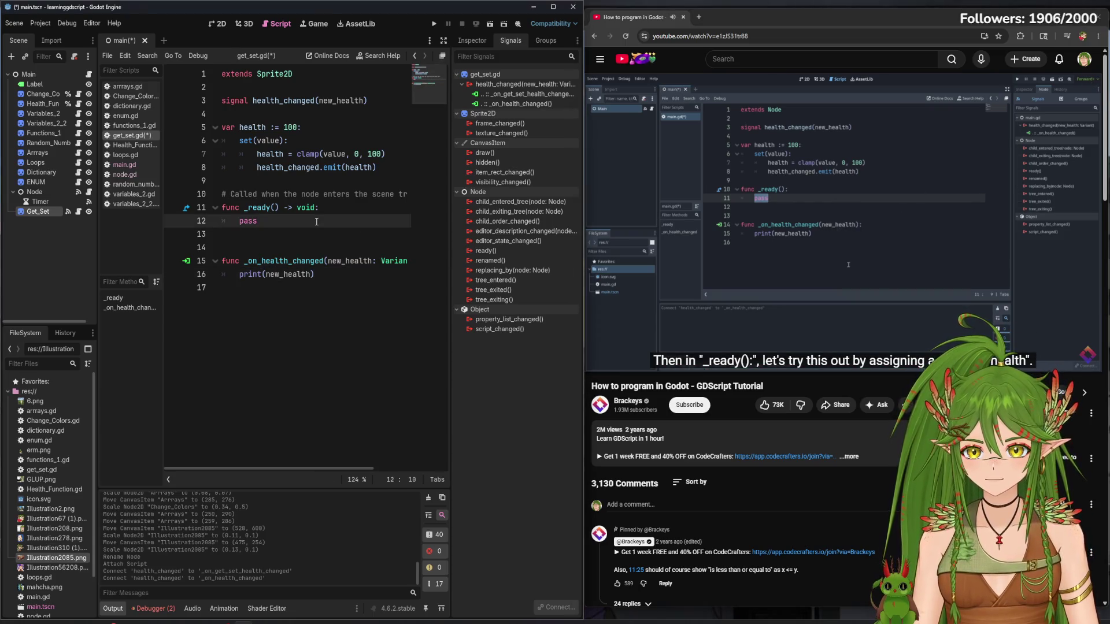
pyautogui.press('BackSpace')
pyautogui.press('BackSpace')
pyautogui.press('BackSpace')
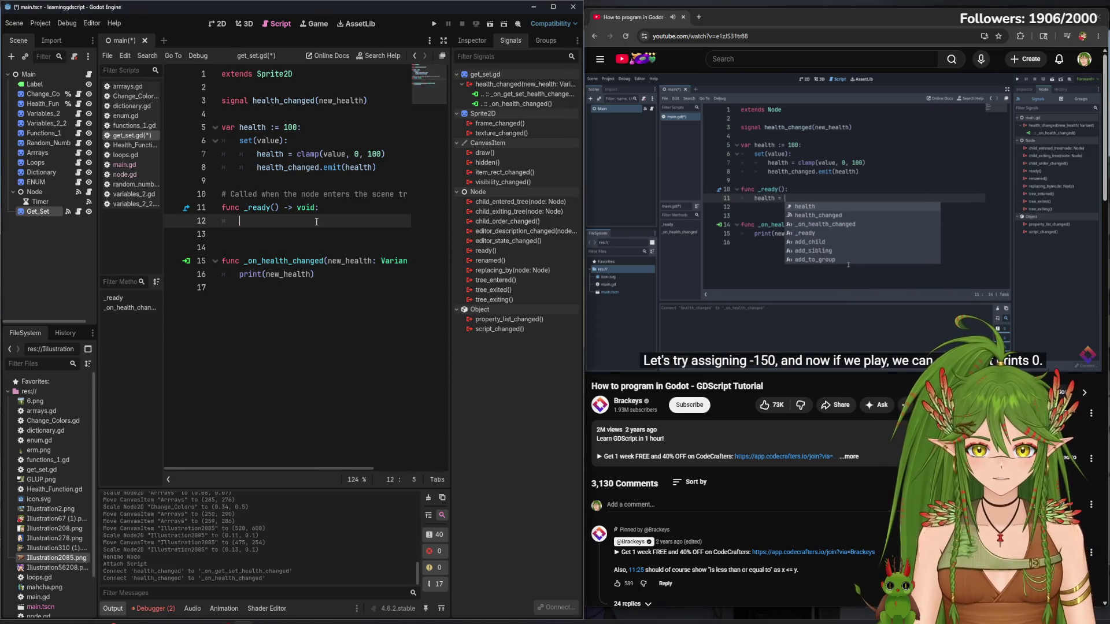
pyautogui.write('health ==')
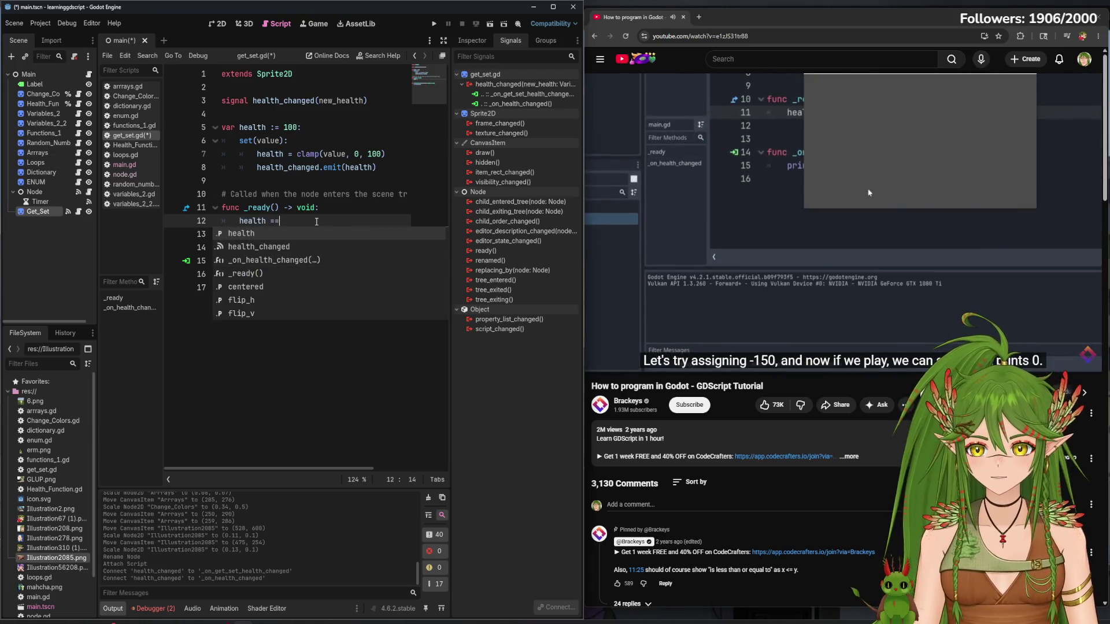
pyautogui.write('-150')
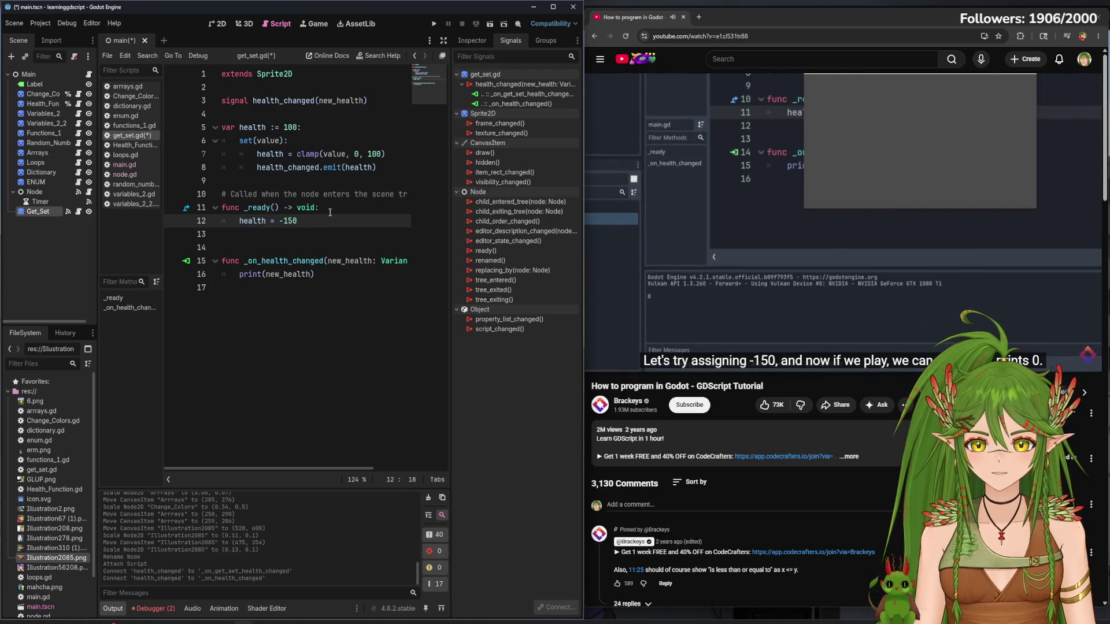
pyautogui.press('F5')
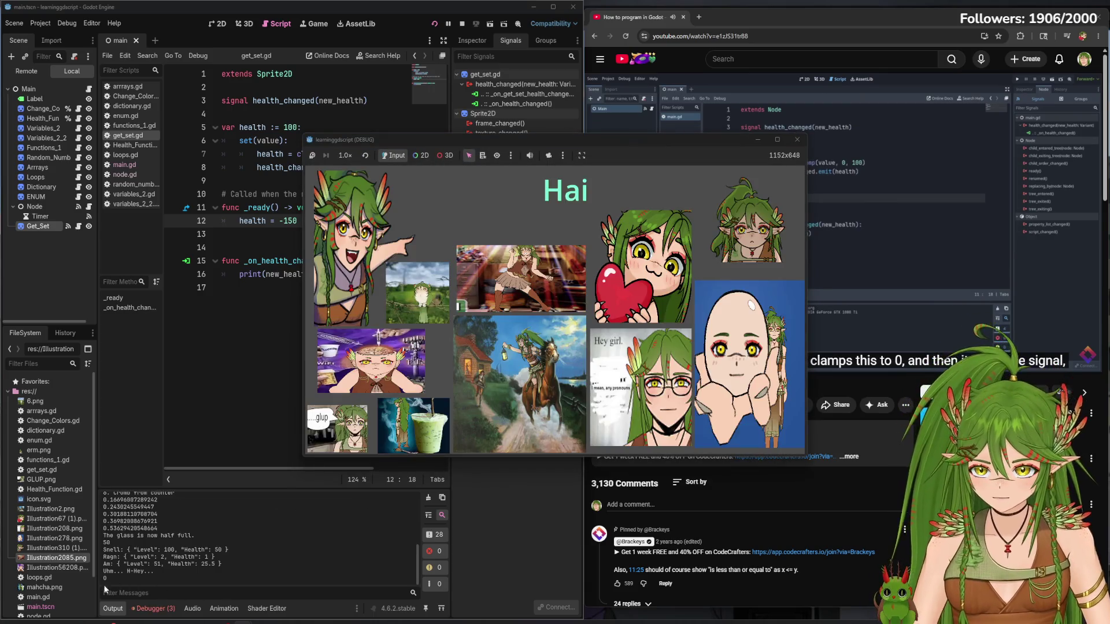
# Close the running game window after it prints the clamped health of 0.
pyautogui.click(797, 139)
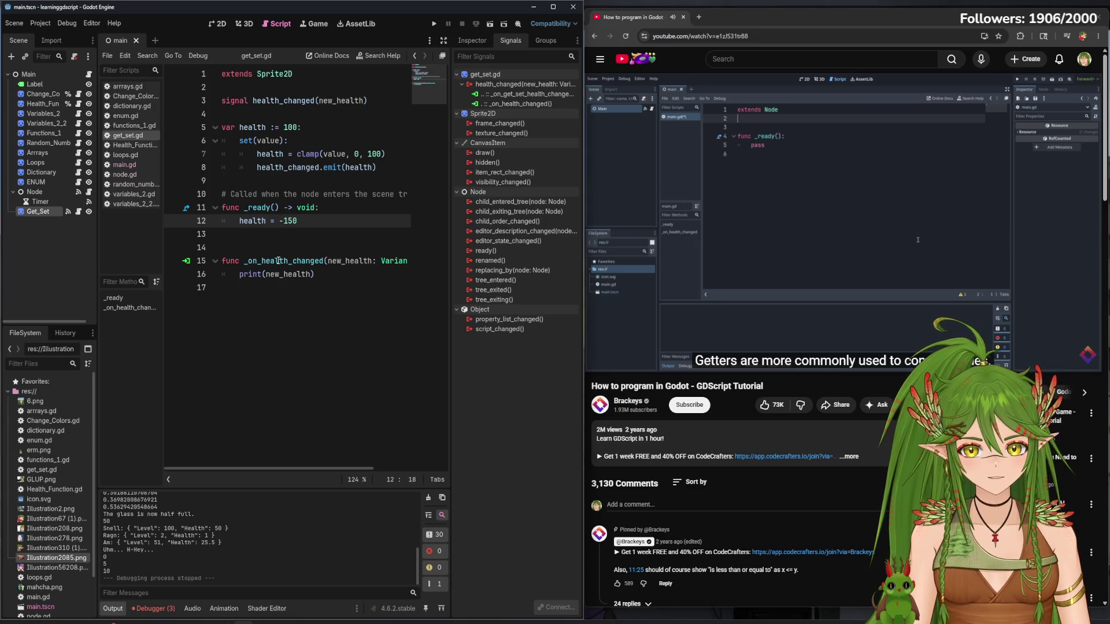
# Comment out all get_set.gd code from the signal line down.
pyautogui.click(738, 234)
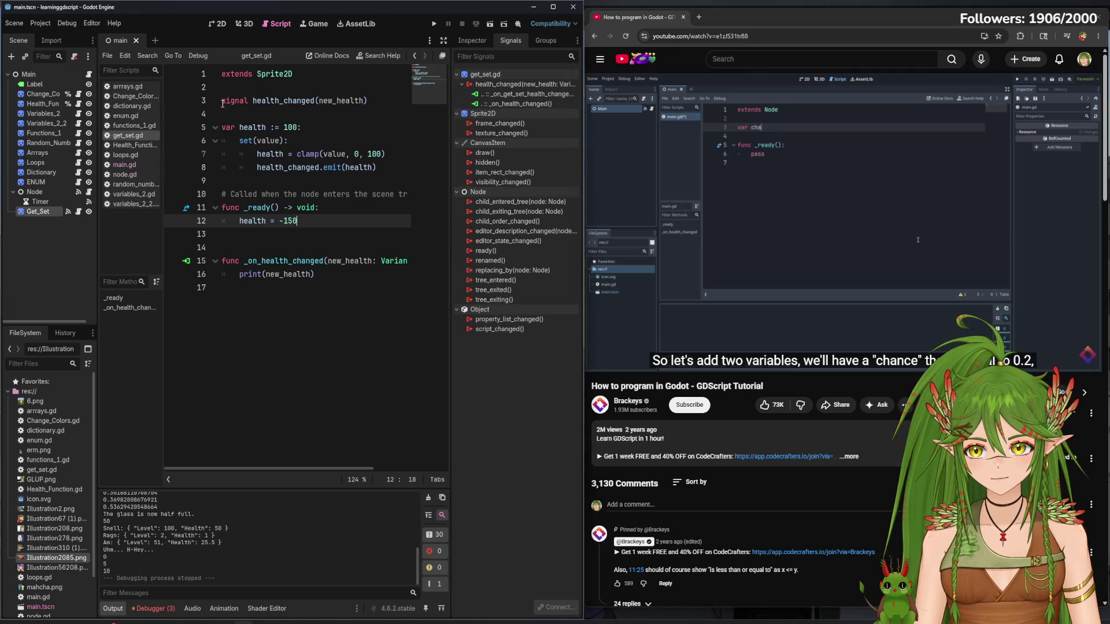
pyautogui.moveTo(223, 101)
pyautogui.mouseDown()
pyautogui.moveTo(312, 271)
pyautogui.moveTo(431, 301)
pyautogui.mouseUp()
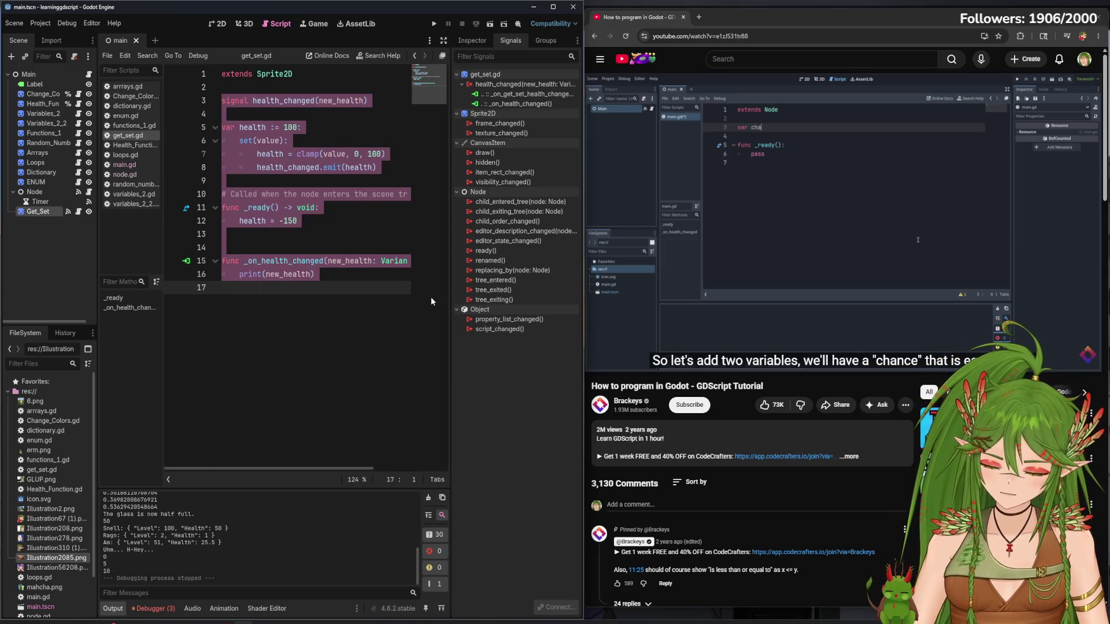
pyautogui.rightClick(276, 215)
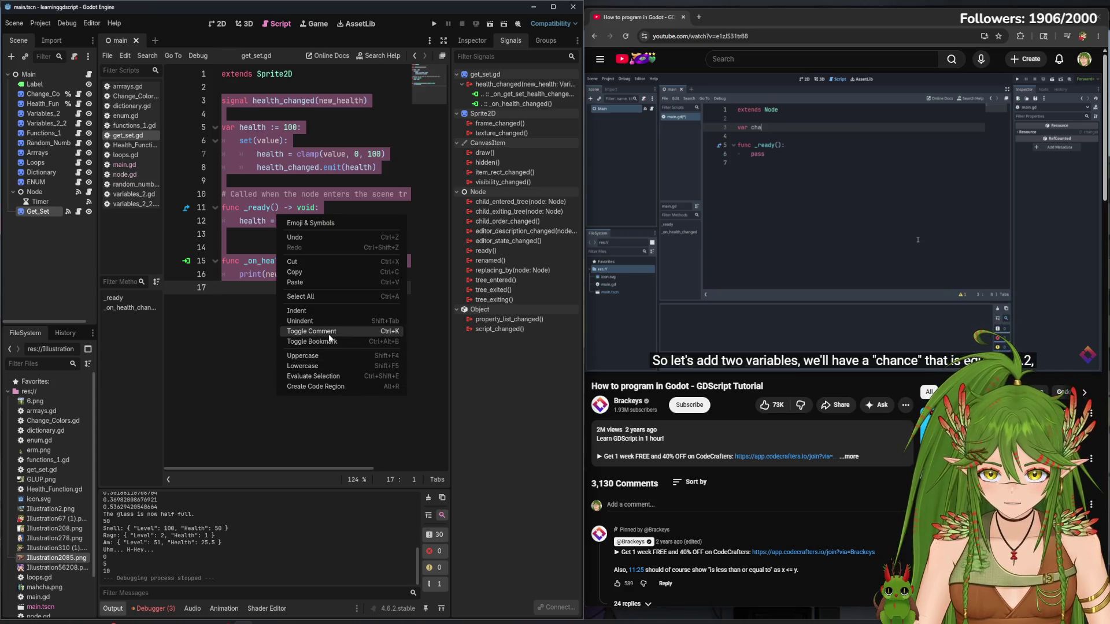
pyautogui.click(311, 332)
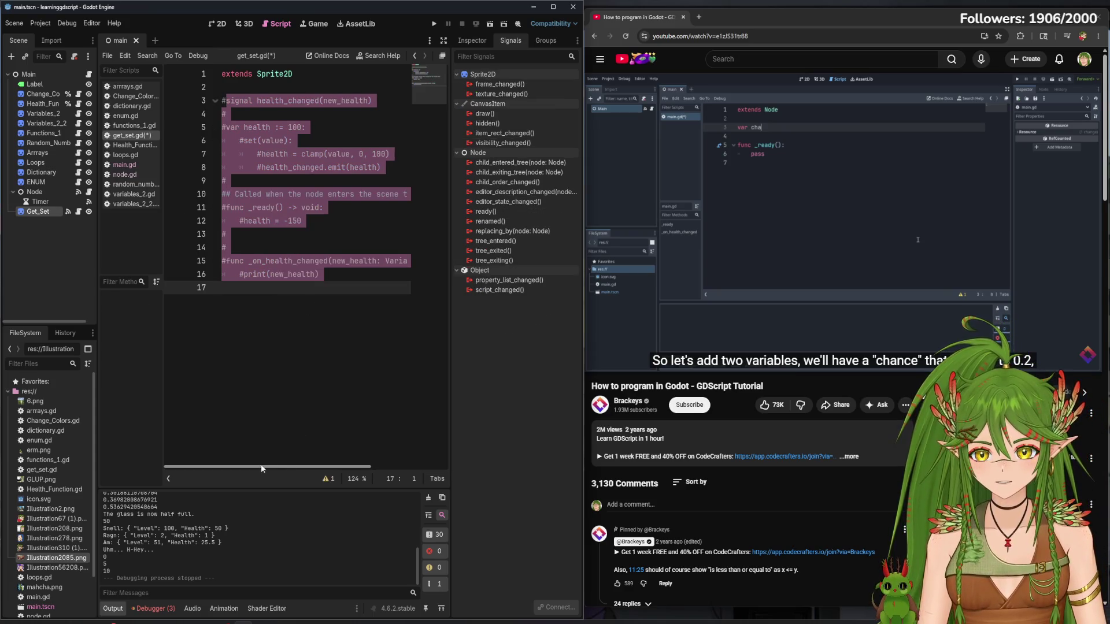
pyautogui.click(269, 234)
pyautogui.click(268, 194)
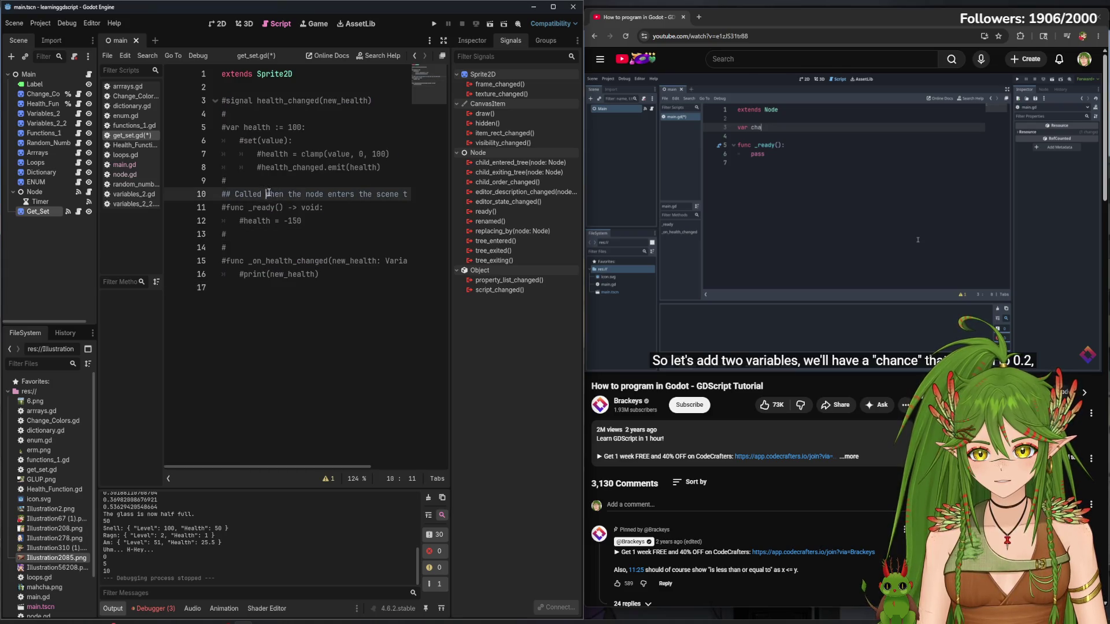
# Remove the extra # on line 10 and open a new line 18 at the end.
pyautogui.press('BackSpace')
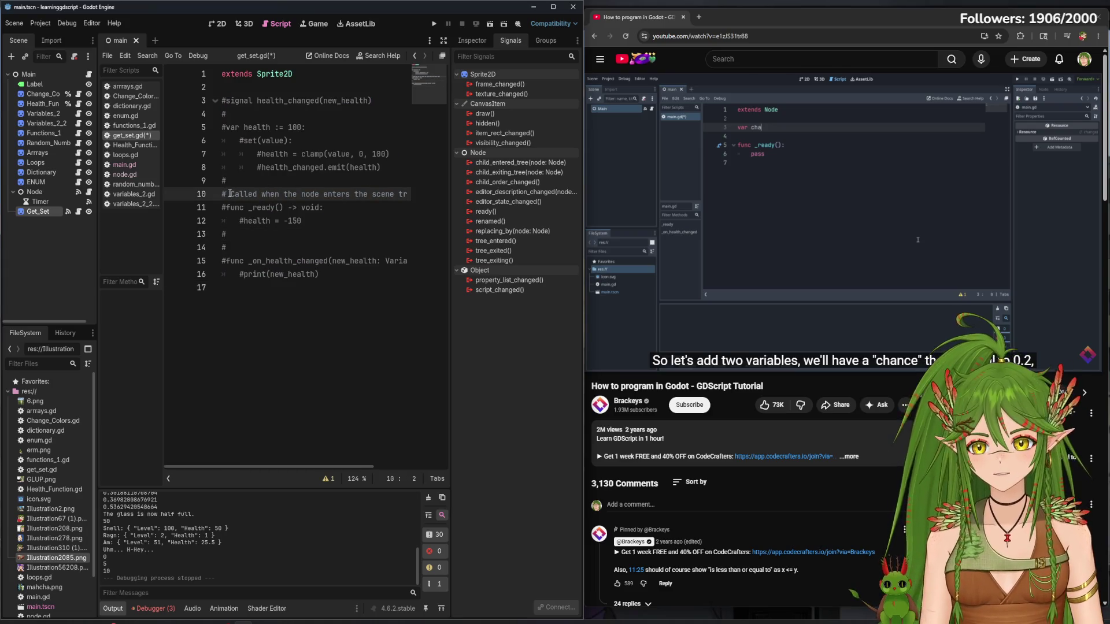
pyautogui.click(245, 89)
pyautogui.click(347, 289)
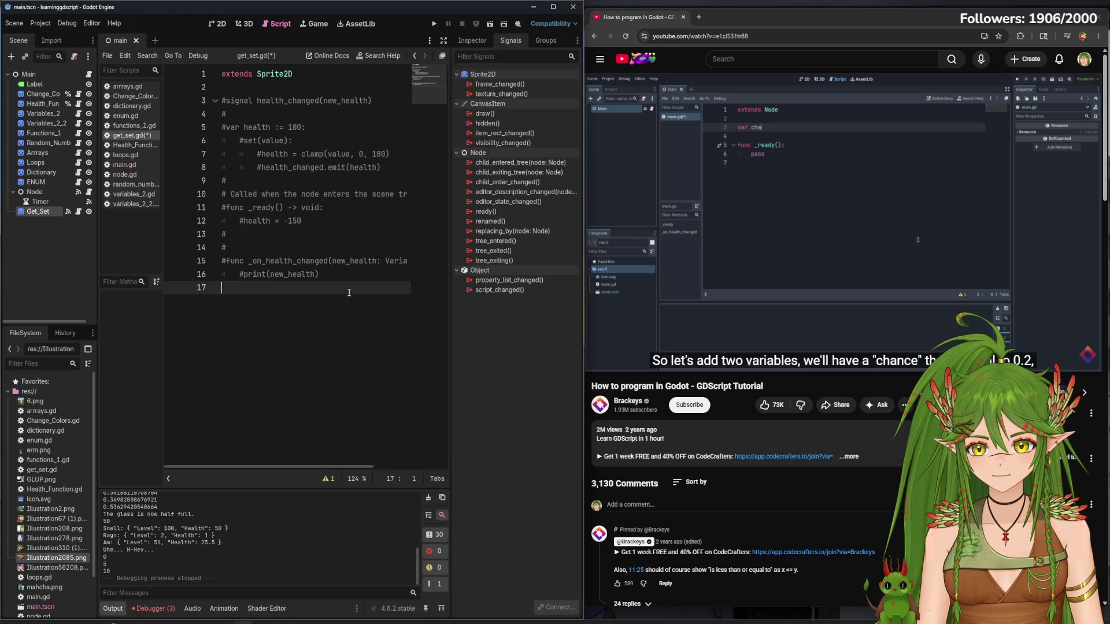
pyautogui.press('Return')
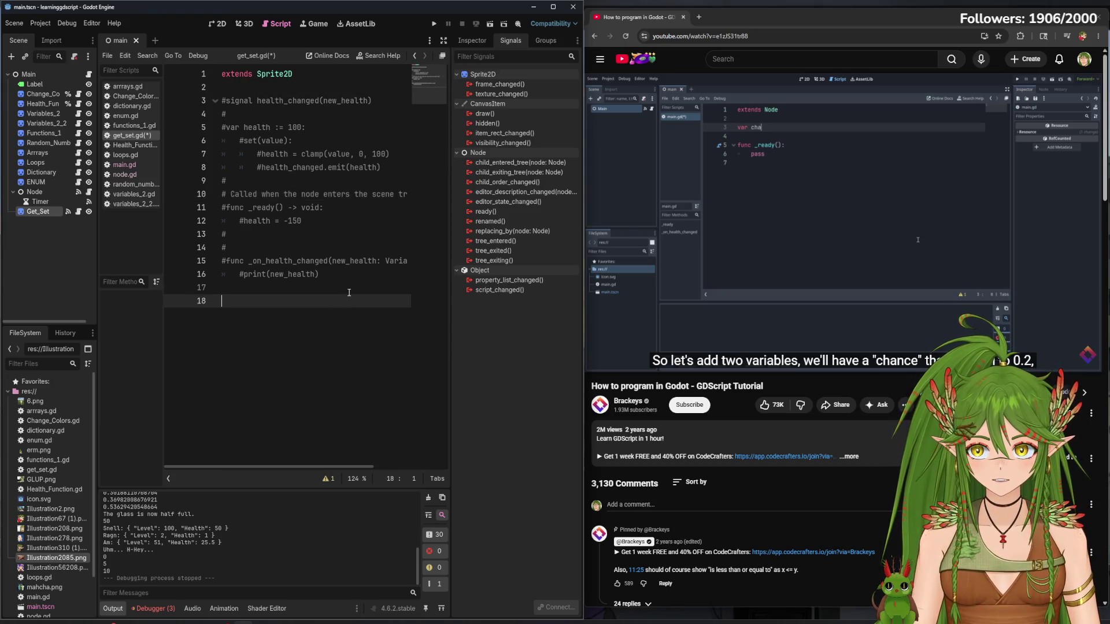
# Start a var line and paste a copy of the func _ready() header on line 20.
pyautogui.write('var')
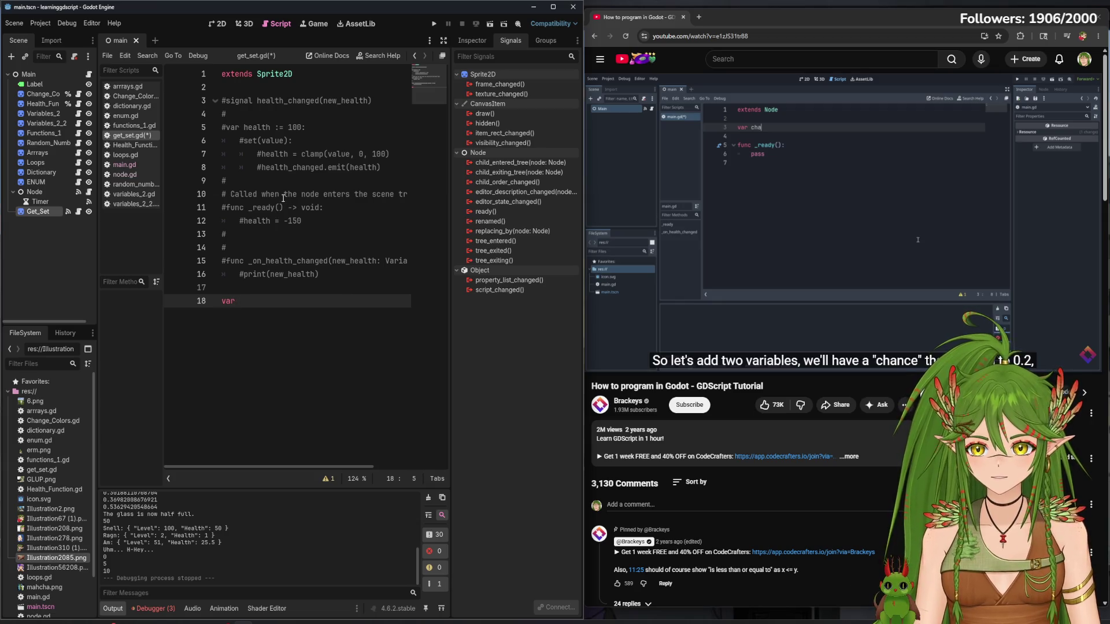
pyautogui.moveTo(226, 207); pyautogui.dragTo(334, 203)
pyautogui.hotkey('ctrl', 'c')
pyautogui.click(276, 301)
pyautogui.press('Return')
pyautogui.press('Return')
pyautogui.hotkey('ctrl', 'v')
pyautogui.click(276, 301)
pyautogui.press('XF86AudioPlay')
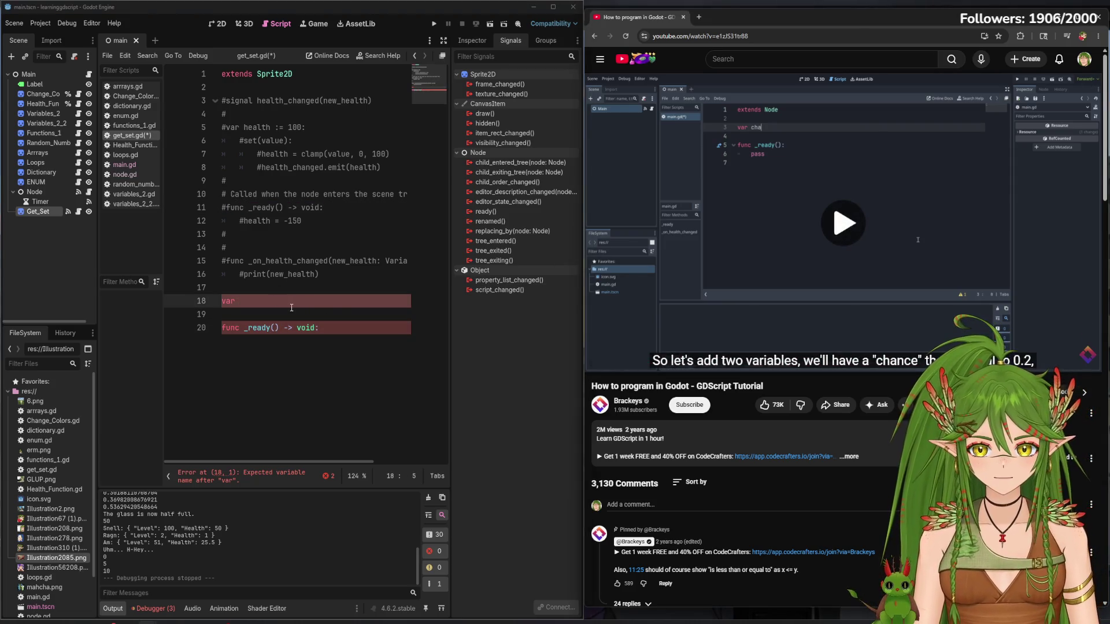
# Declare var chance := 0.2 and var chance_pct with a getter returning chance * 100.
pyautogui.write('hance :')
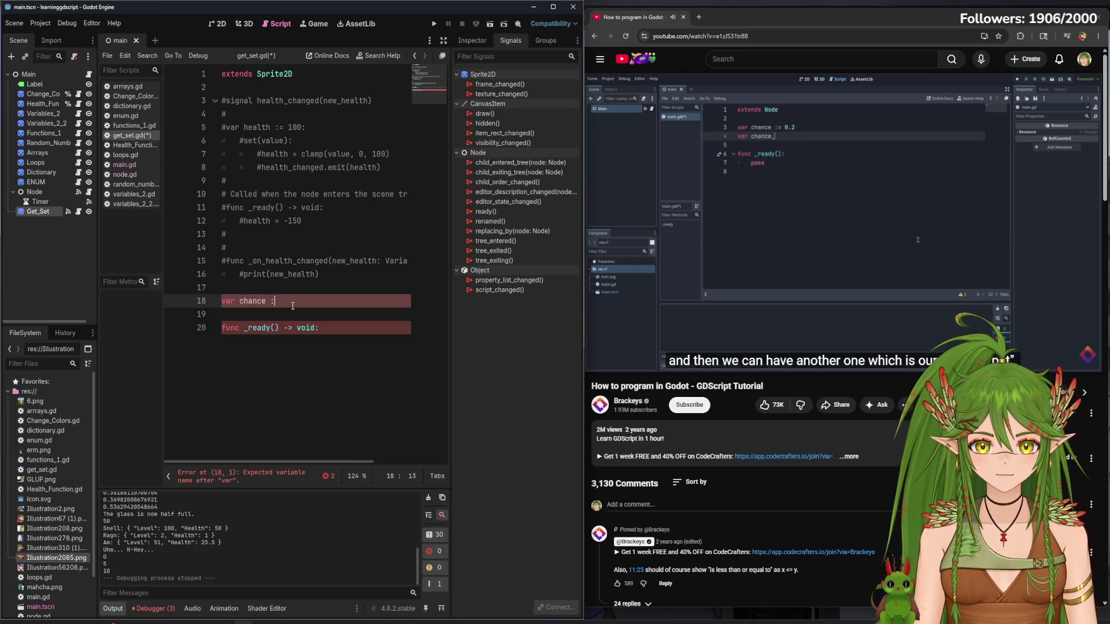
pyautogui.write('= 0.2')
pyautogui.press('Return')
pyautogui.write('var chance_pct: int')
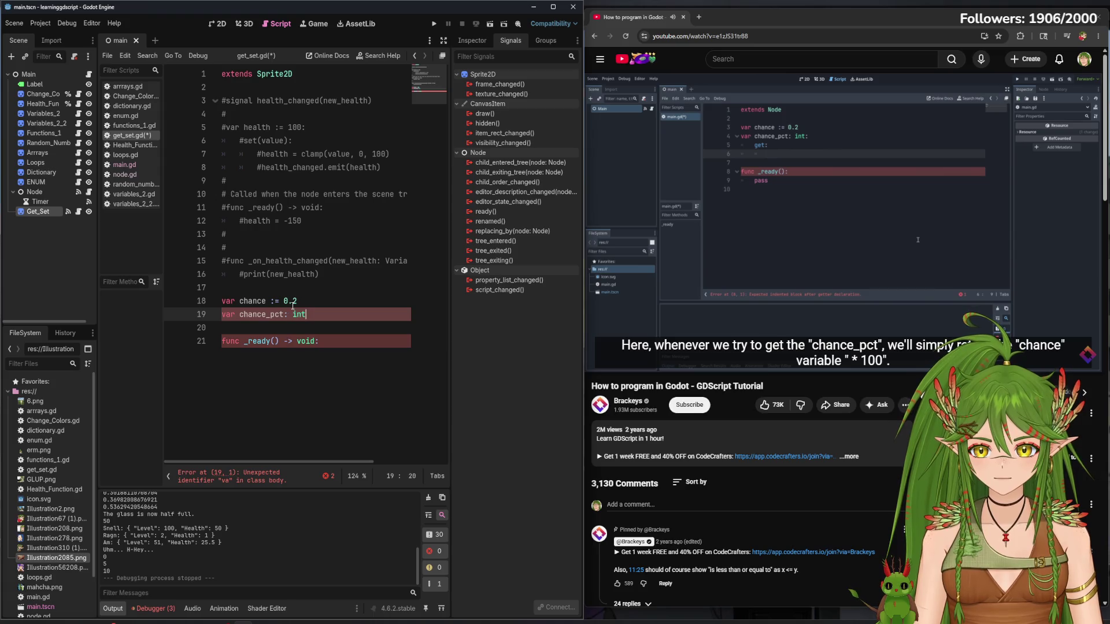
pyautogui.press('Return')
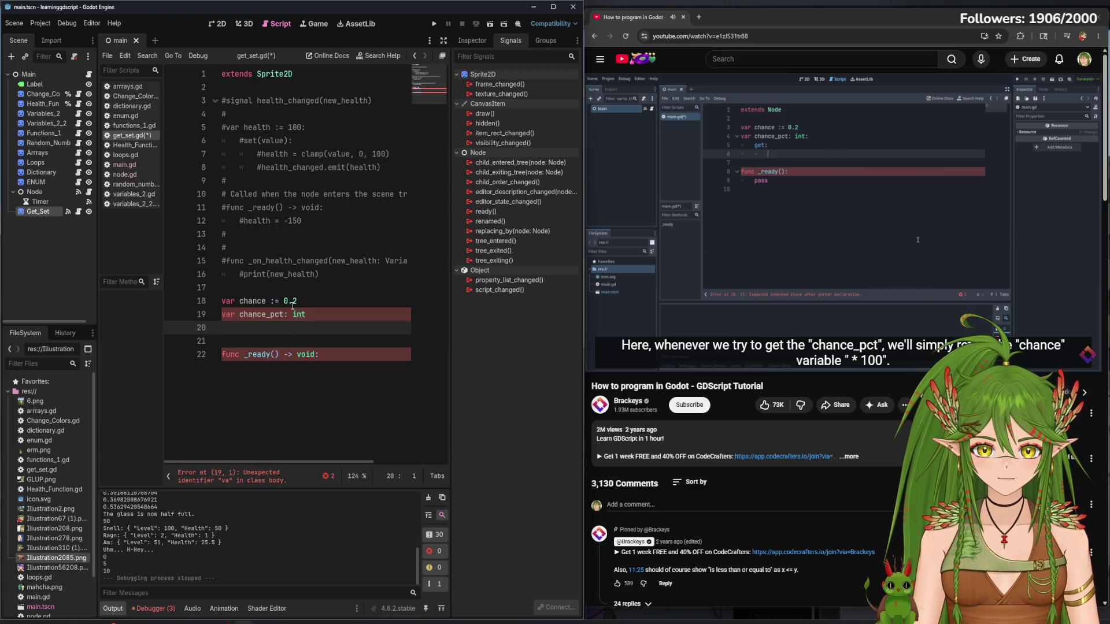
pyautogui.press('Tab')
pyautogui.write('get:')
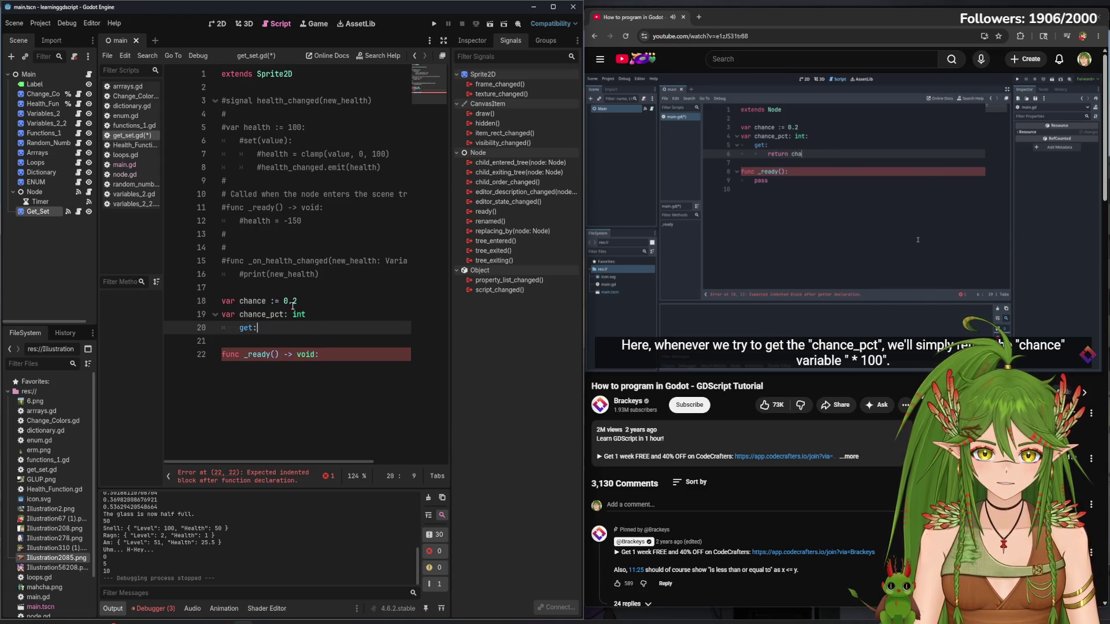
pyautogui.press('Return')
pyautogui.write('returen')
pyautogui.press('BackSpace')
pyautogui.press('BackSpace')
pyautogui.press('BackSpace')
pyautogui.write('rn chance * 100')
# Make _ready print chance_pct, set chance = 0.6, print it again, and run the project.
pyautogui.click(331, 368)
pyautogui.press('Return')
pyautogui.write('print(chance_pct')
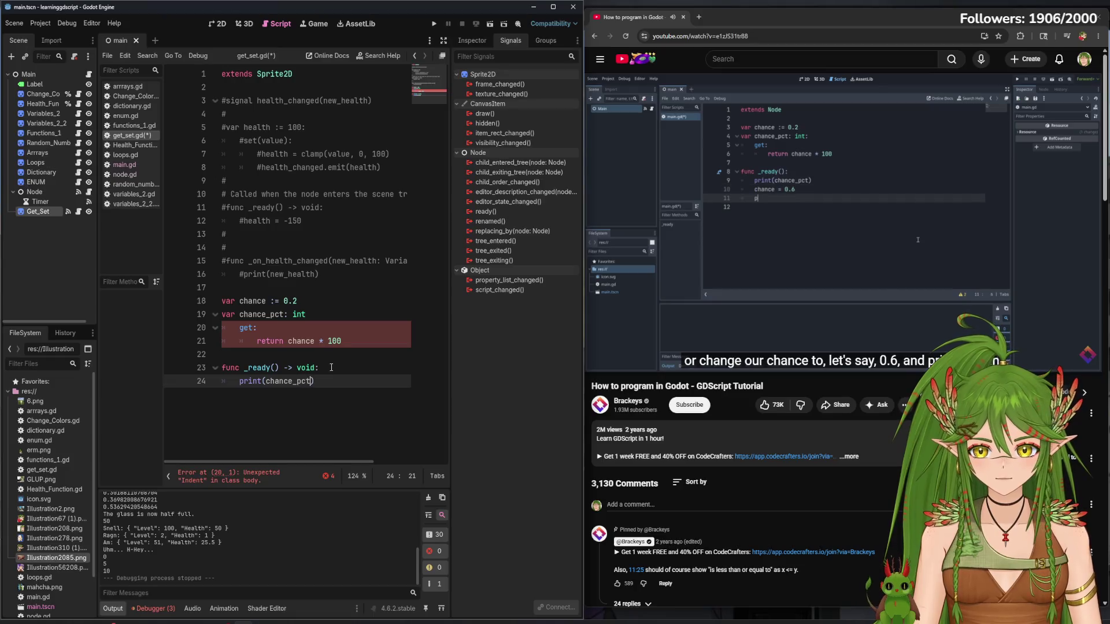
pyautogui.write(')')
pyautogui.press('Return')
pyautogui.write('chanc')
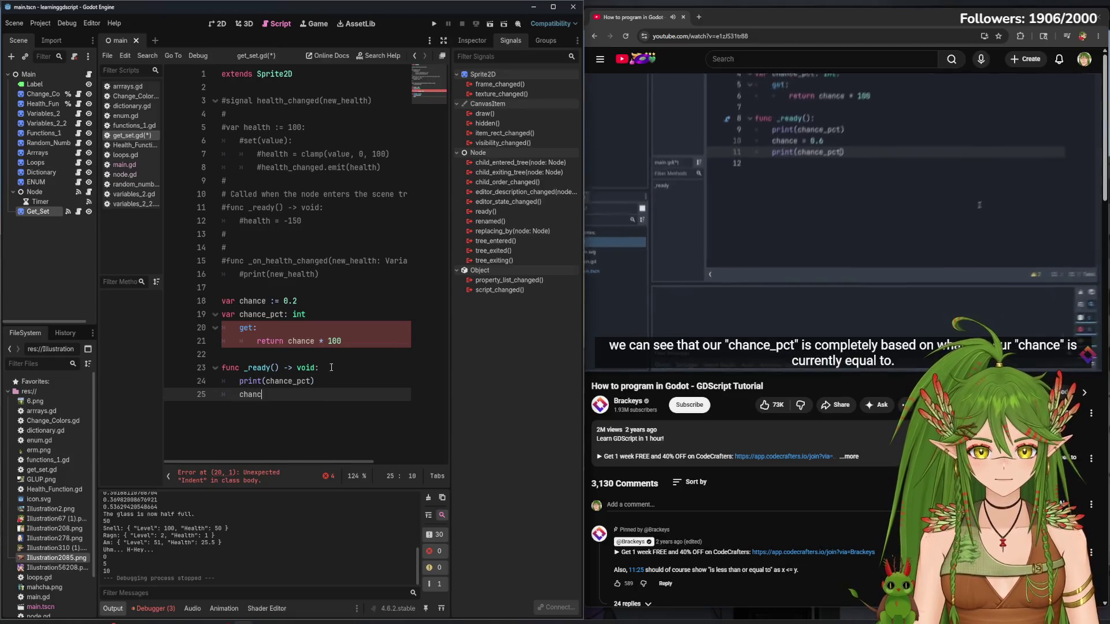
pyautogui.write('e = 0.6')
pyautogui.press('Return')
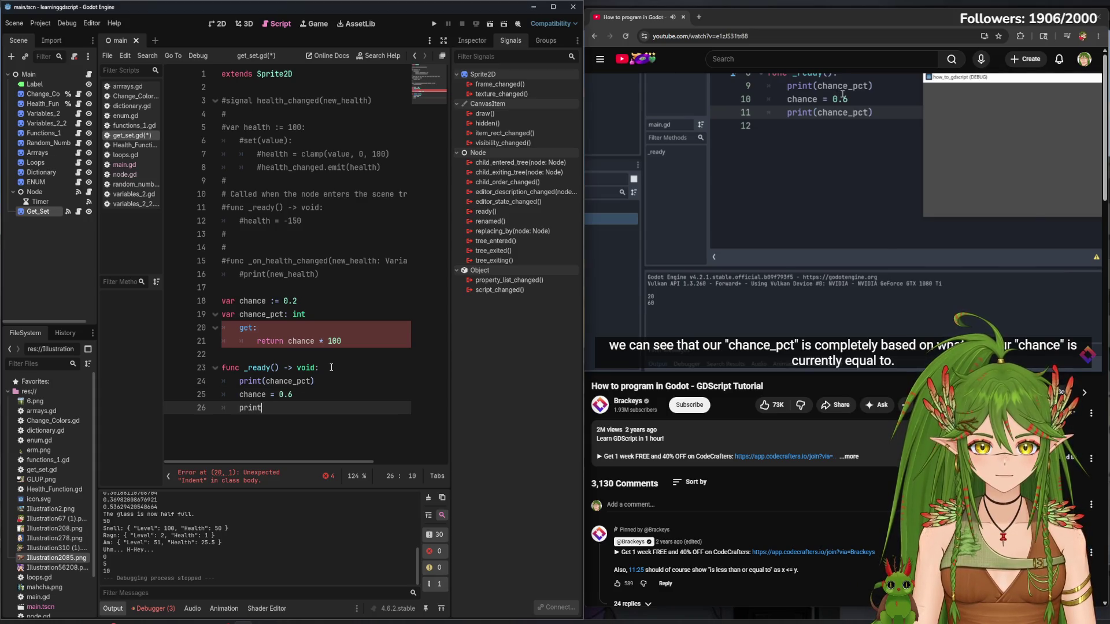
pyautogui.write('(chance_pct')
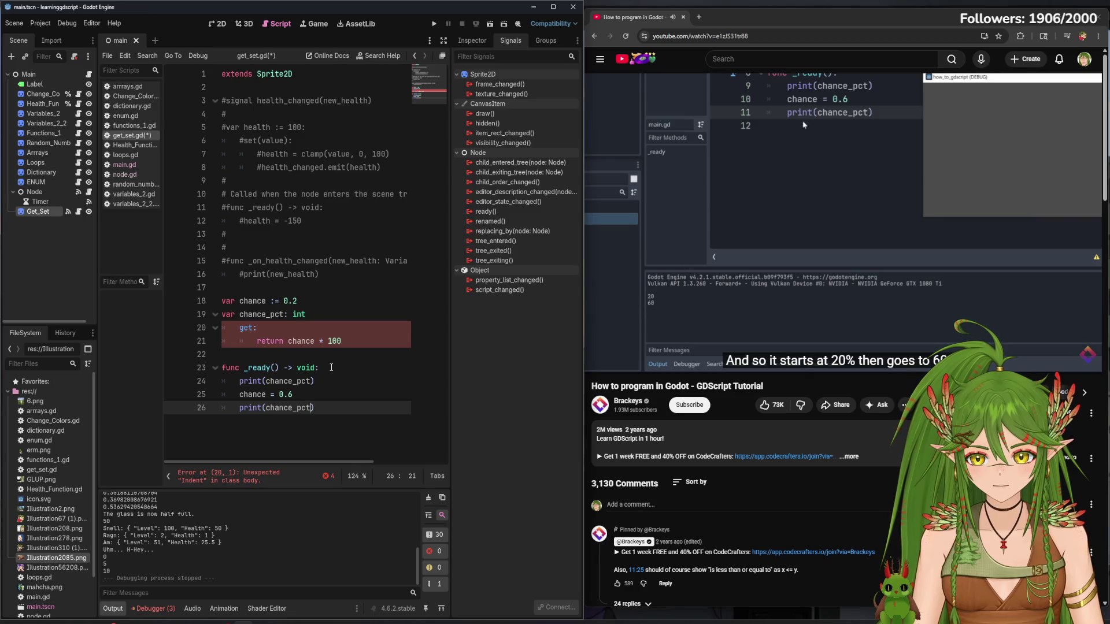
pyautogui.click(767, 286)
pyautogui.click(434, 24)
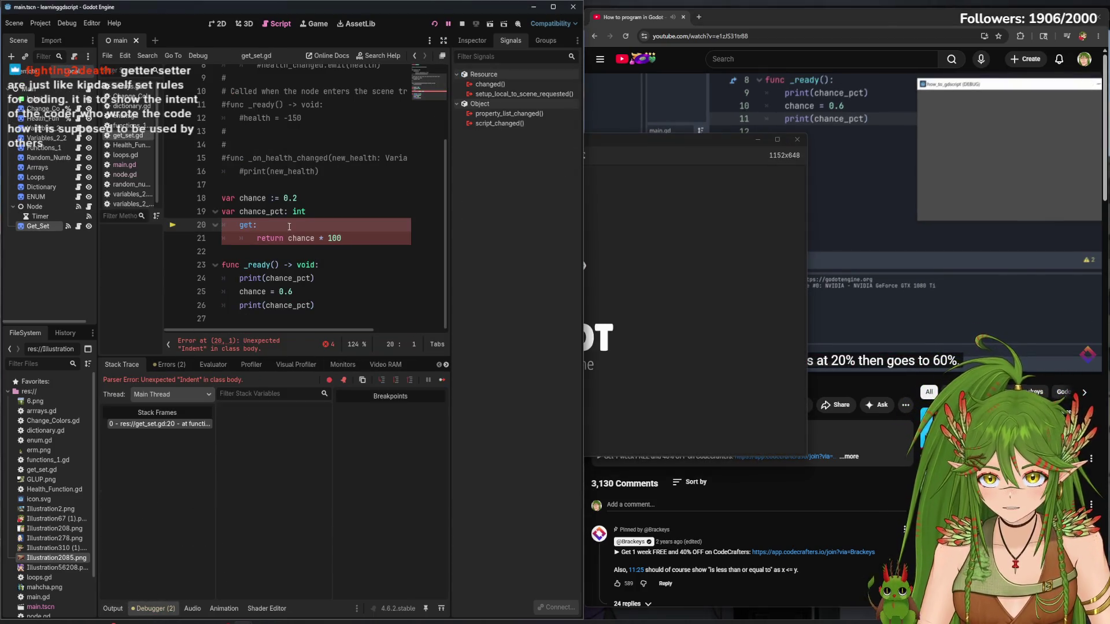
# Close the test game window and drag the Debugger splitter down to enlarge the code editor.
pyautogui.click(797, 139)
pyautogui.click(754, 195)
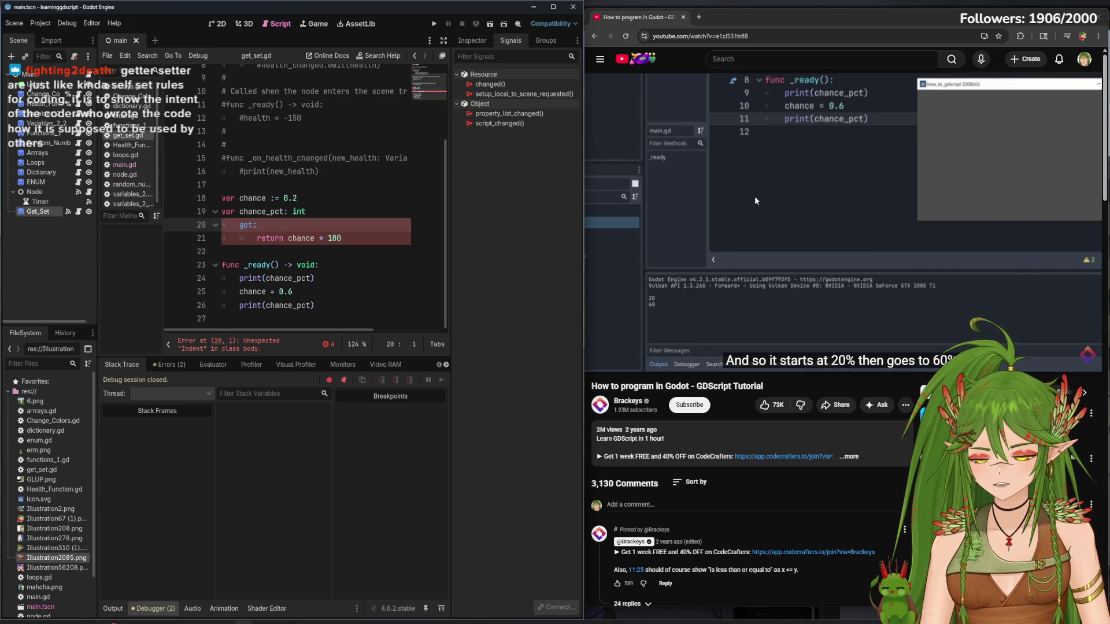
pyautogui.click(779, 174)
pyautogui.press('Left')
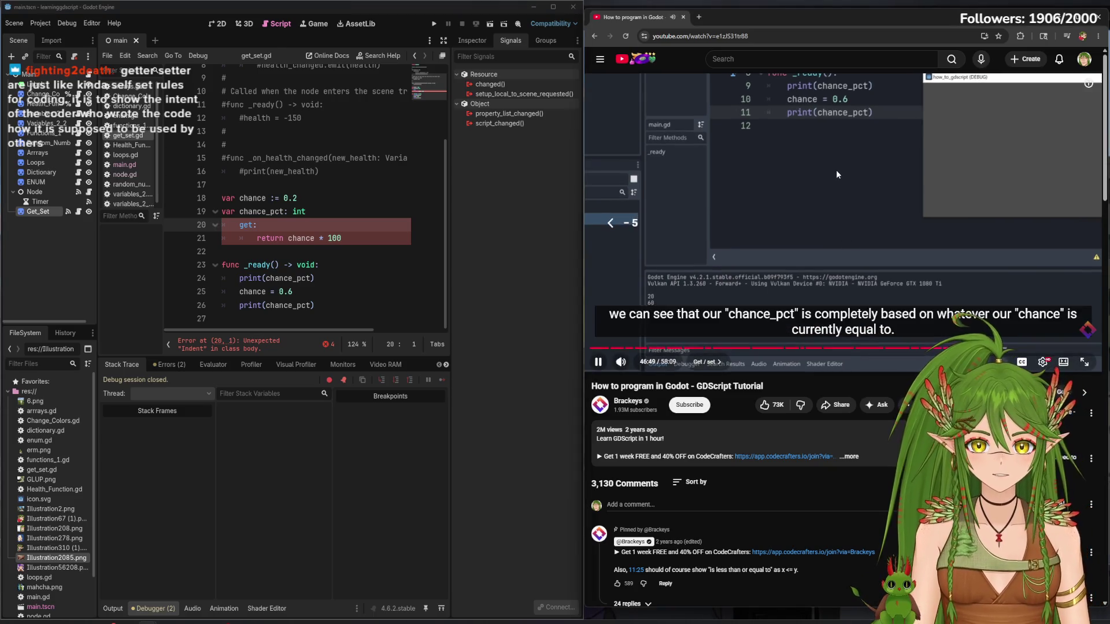
pyautogui.click(849, 161)
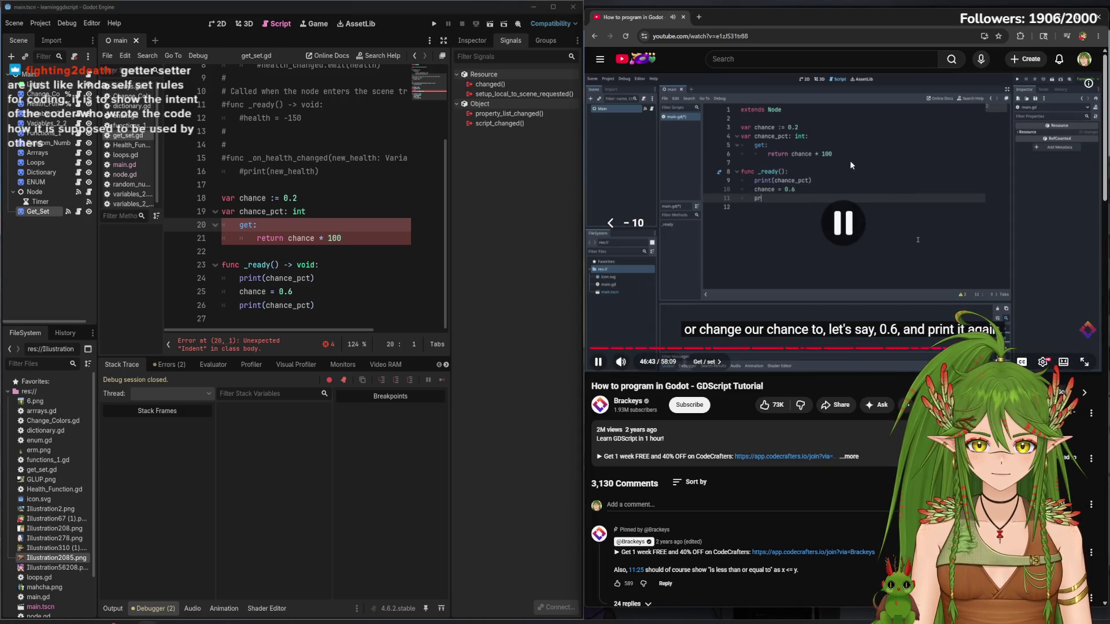
pyautogui.click(258, 241)
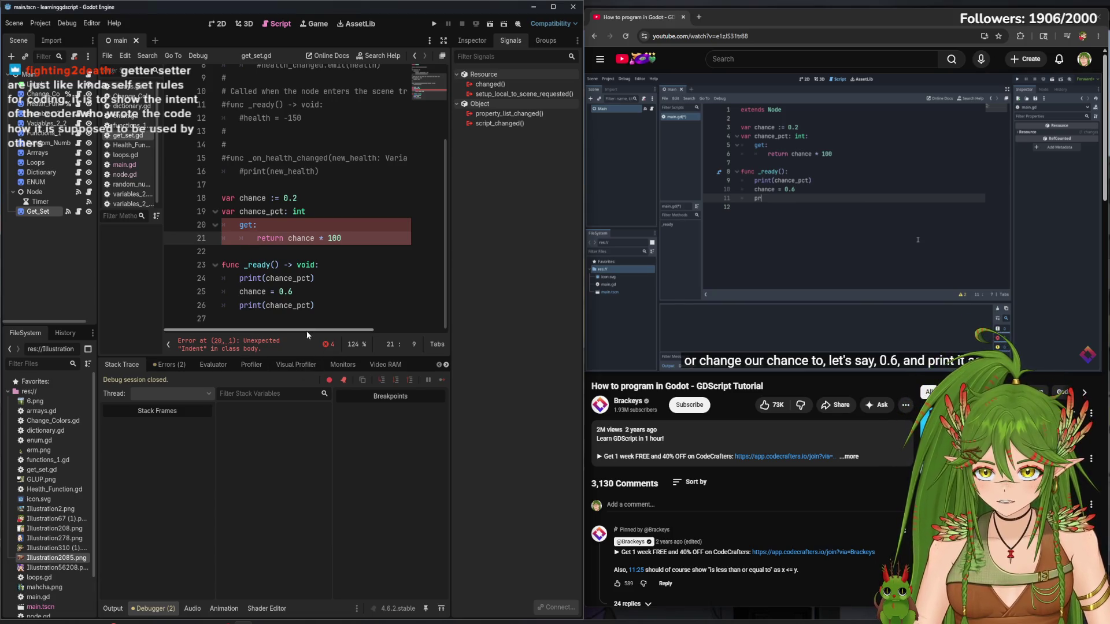
pyautogui.moveTo(305, 359); pyautogui.dragTo(304, 491)
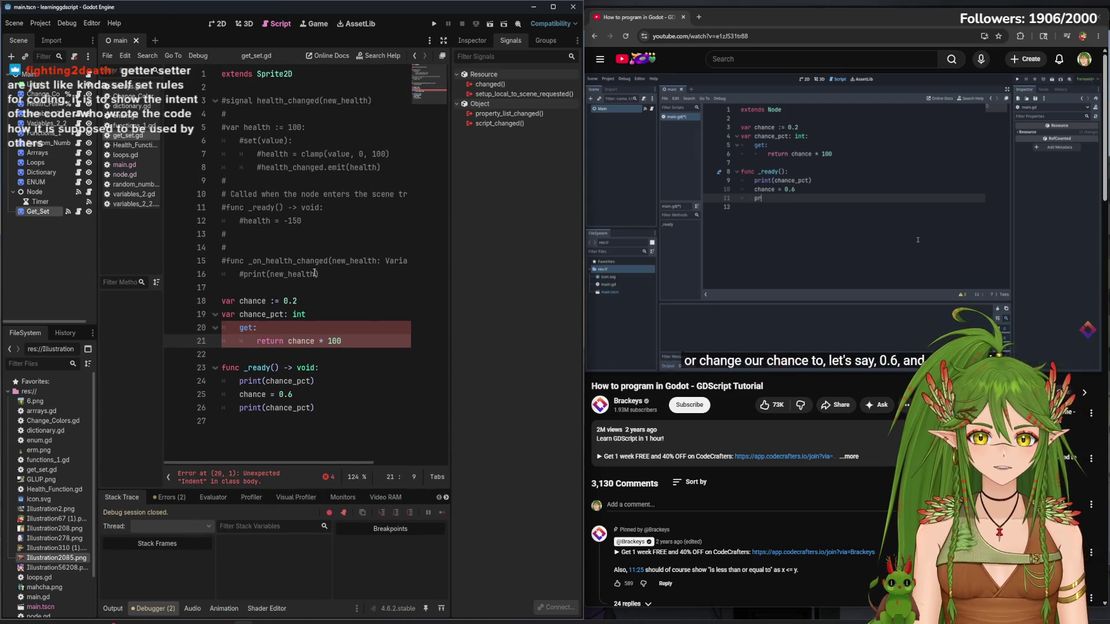
pyautogui.moveTo(240, 331)
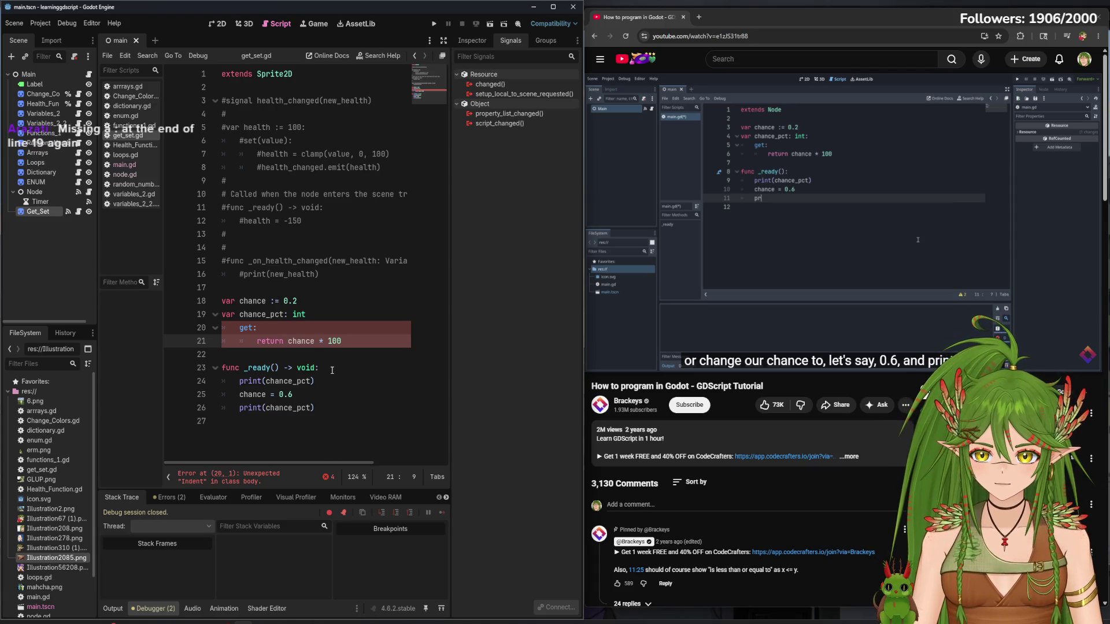
# Add the missing colon after int in the chance_pct declaration on line 19.
pyautogui.click(326, 320)
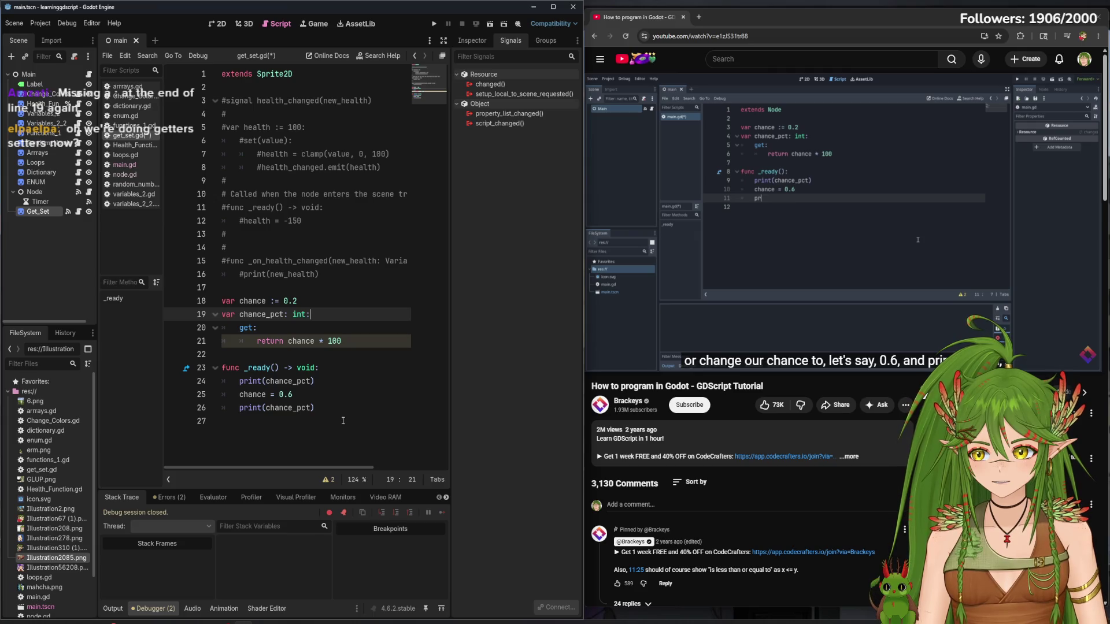
pyautogui.click(746, 211)
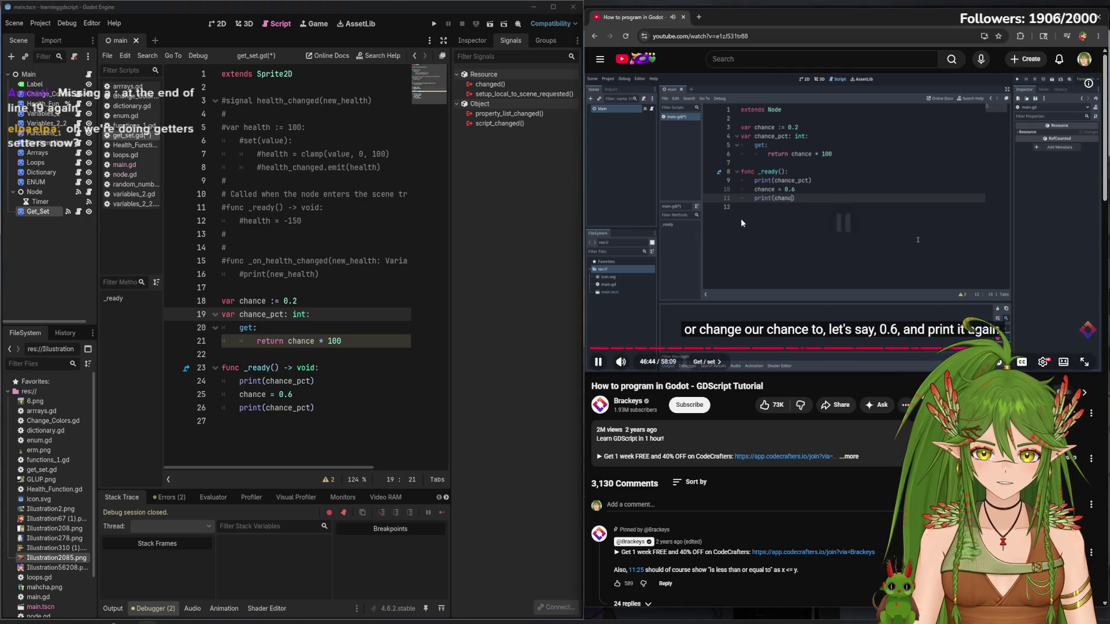
pyautogui.click(307, 313)
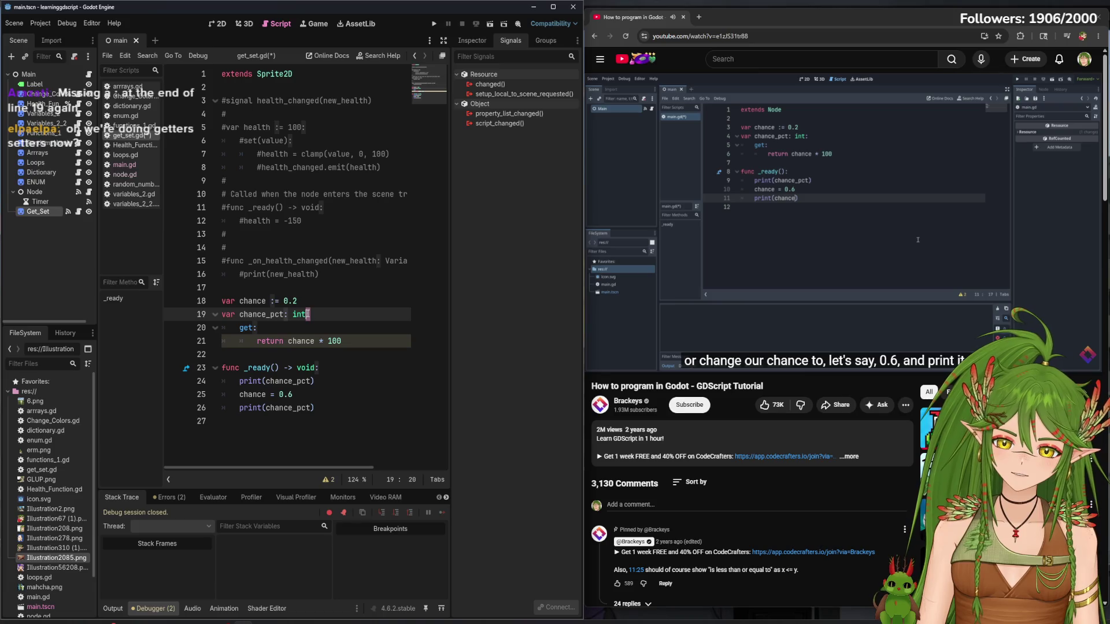
pyautogui.click(761, 204)
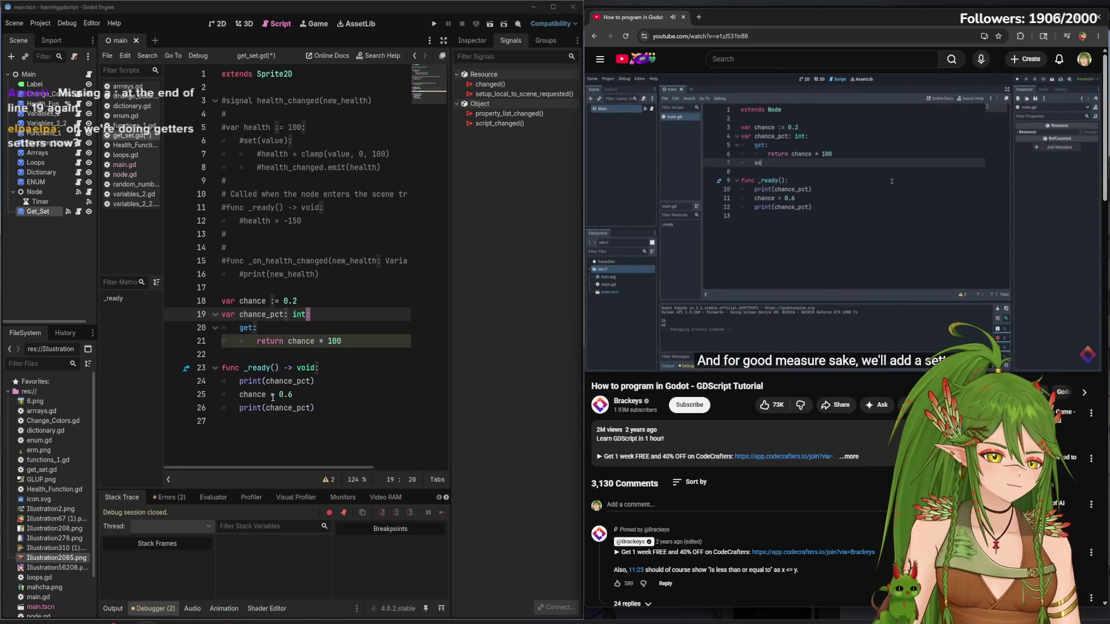
# Add a chance_pct setter set(value): storing chance = float(value) / 100.
pyautogui.click(373, 344)
pyautogui.press('Return')
pyautogui.write('set(value')
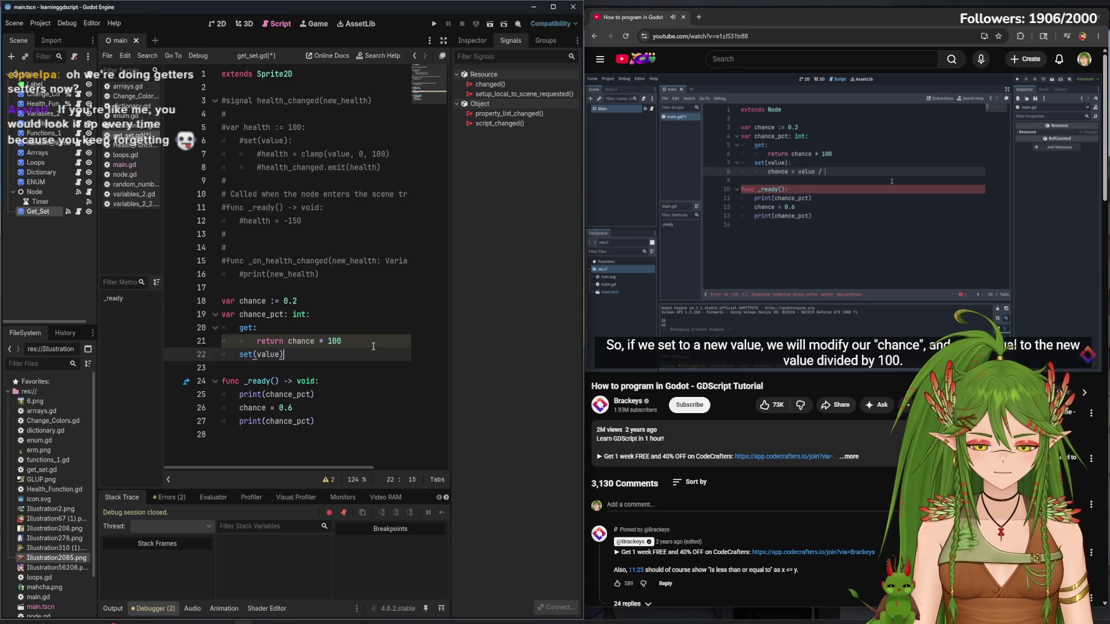
pyautogui.write('):')
pyautogui.press('Return')
pyautogui.write('chance')
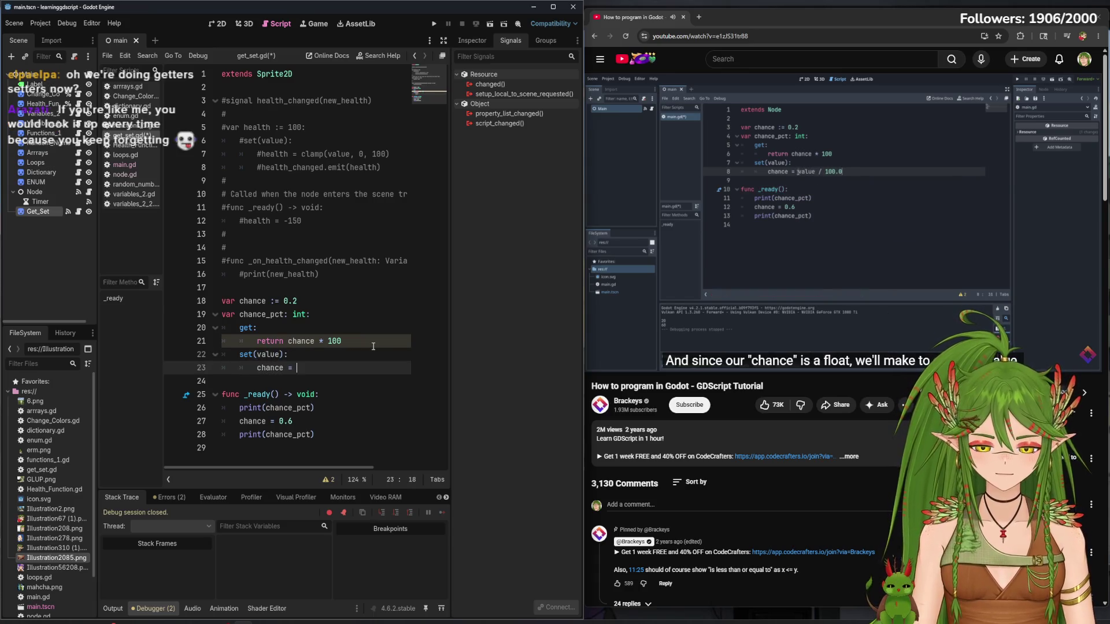
pyautogui.write(' = value')
pyautogui.press('BackSpace')
pyautogui.press('BackSpace')
pyautogui.press('BackSpace')
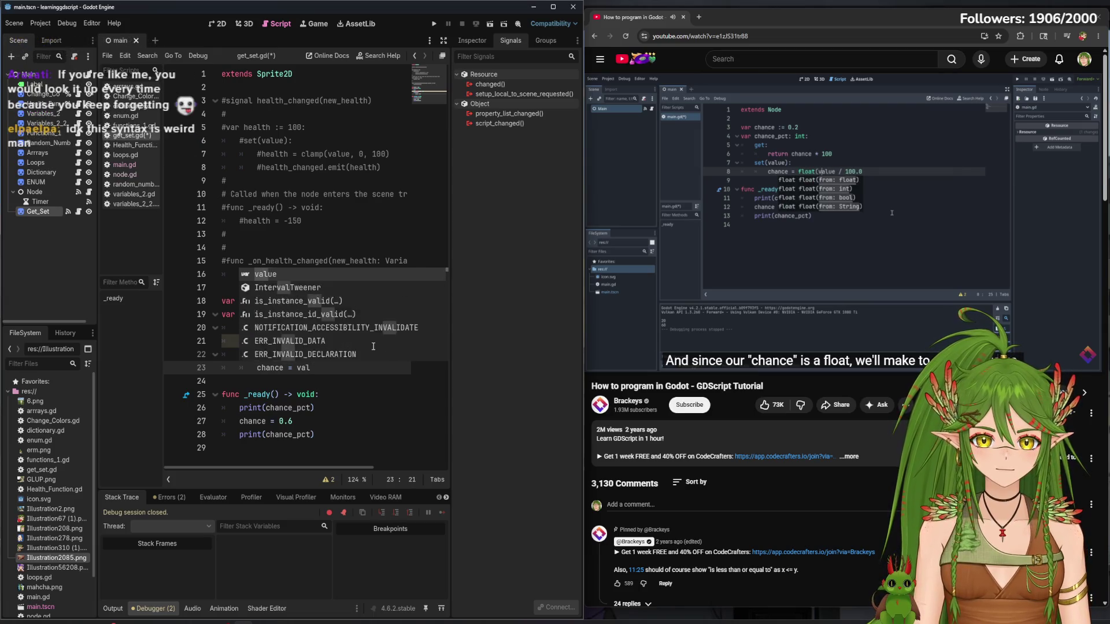
pyautogui.write('flopa')
pyautogui.press('BackSpace')
pyautogui.press('BackSpace')
pyautogui.write('at(value')
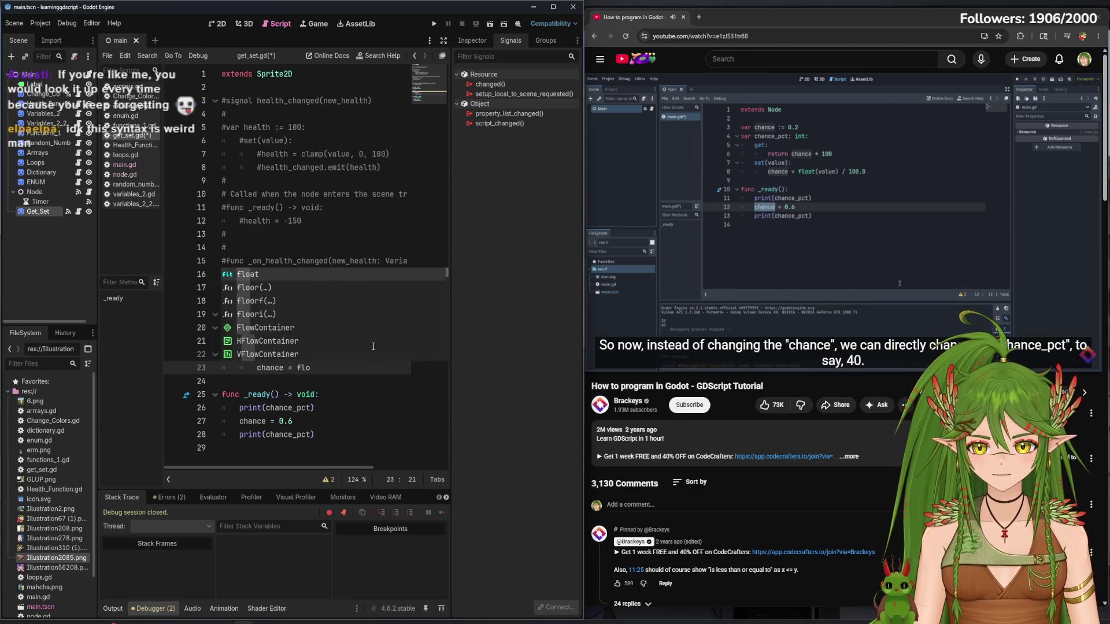
pyautogui.write(') / 100')
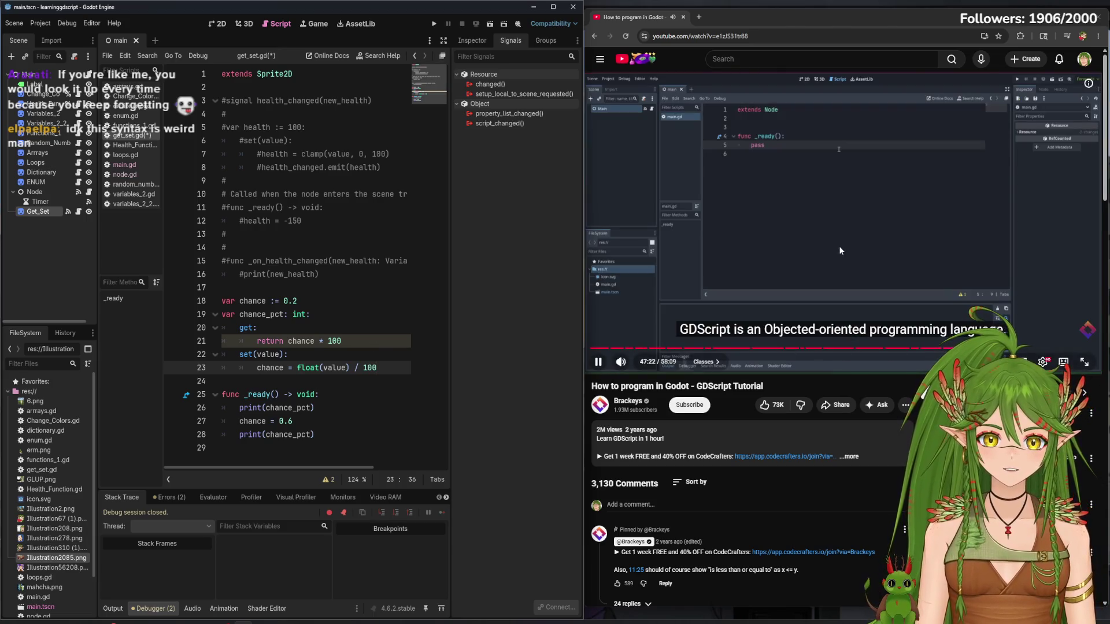
# Save get_set.gd with Ctrl+S.
pyautogui.click(921, 259)
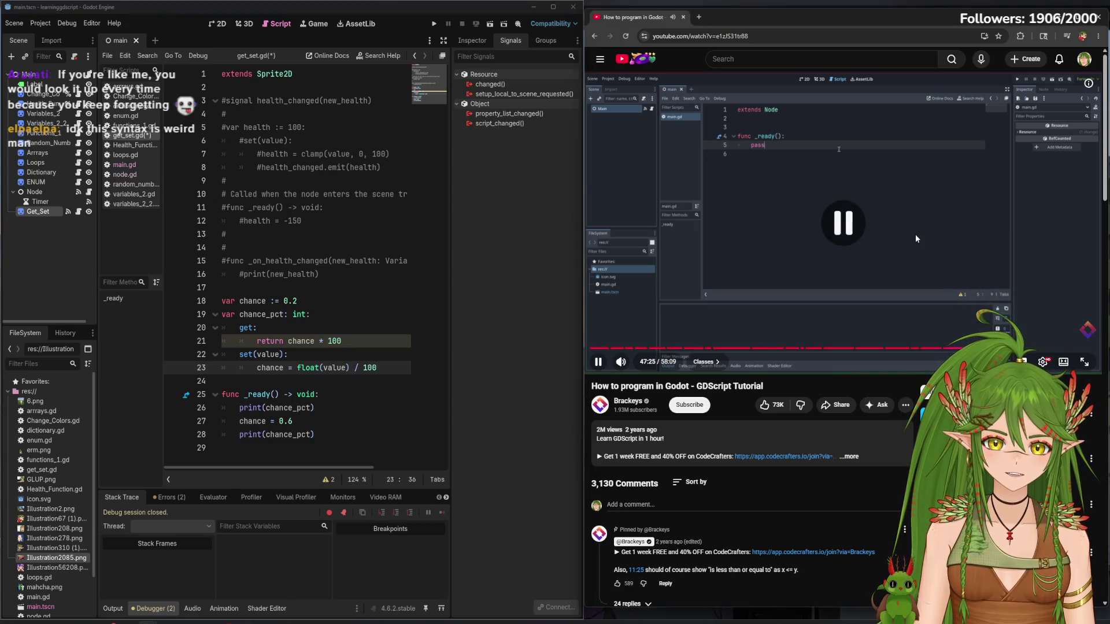
pyautogui.click(489, 210)
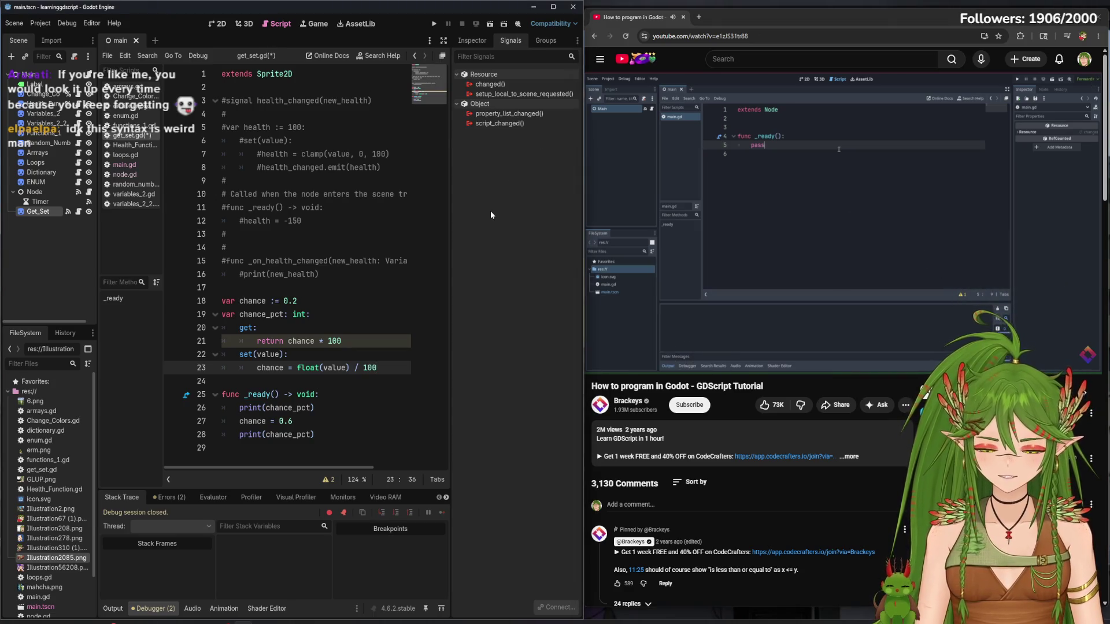
pyautogui.hotkey('ctrl', 's')
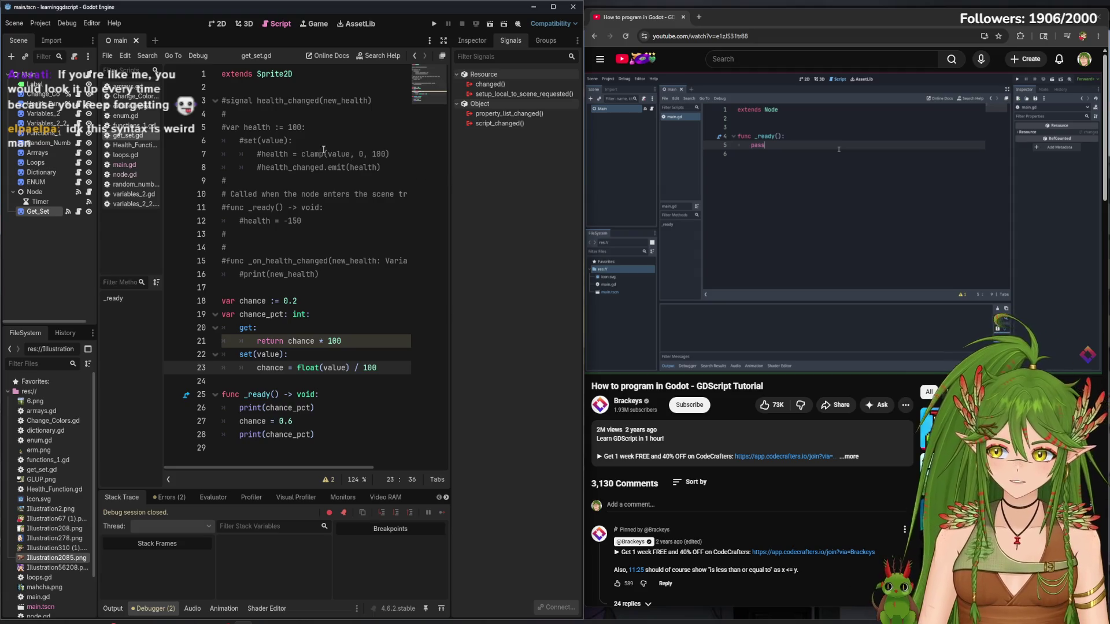
# On the 2D board, move the small elf picture lower, stretch it wider, and deselect it.
pyautogui.click(220, 26)
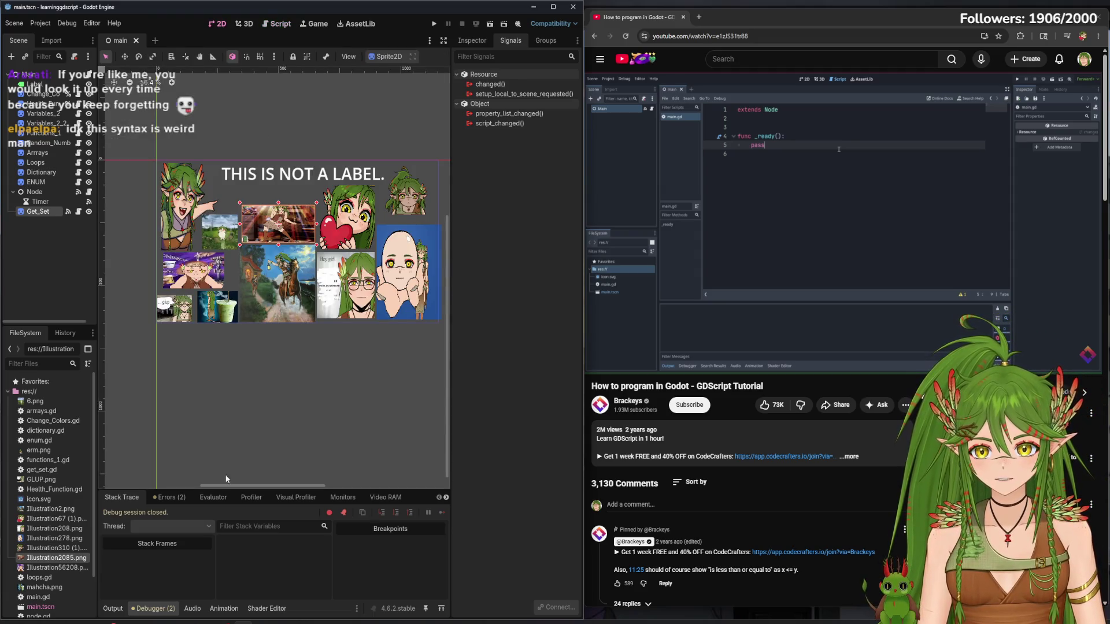
pyautogui.scroll(1, 286, 295)
pyautogui.moveTo(287, 198); pyautogui.dragTo(280, 200)
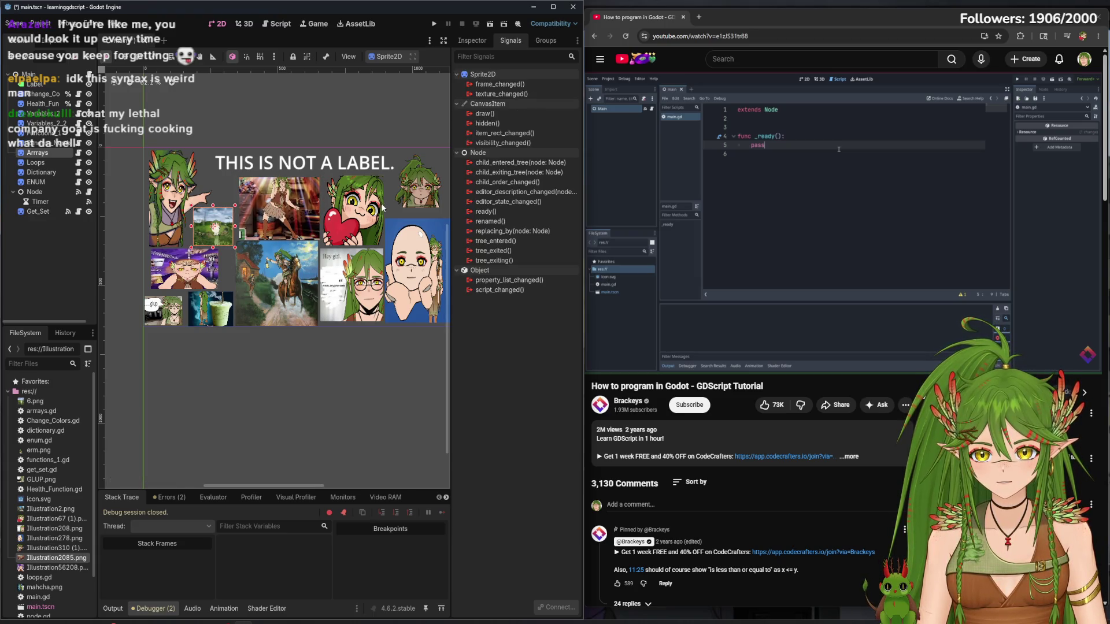
pyautogui.scroll(2, 223, 228)
pyautogui.click(328, 253)
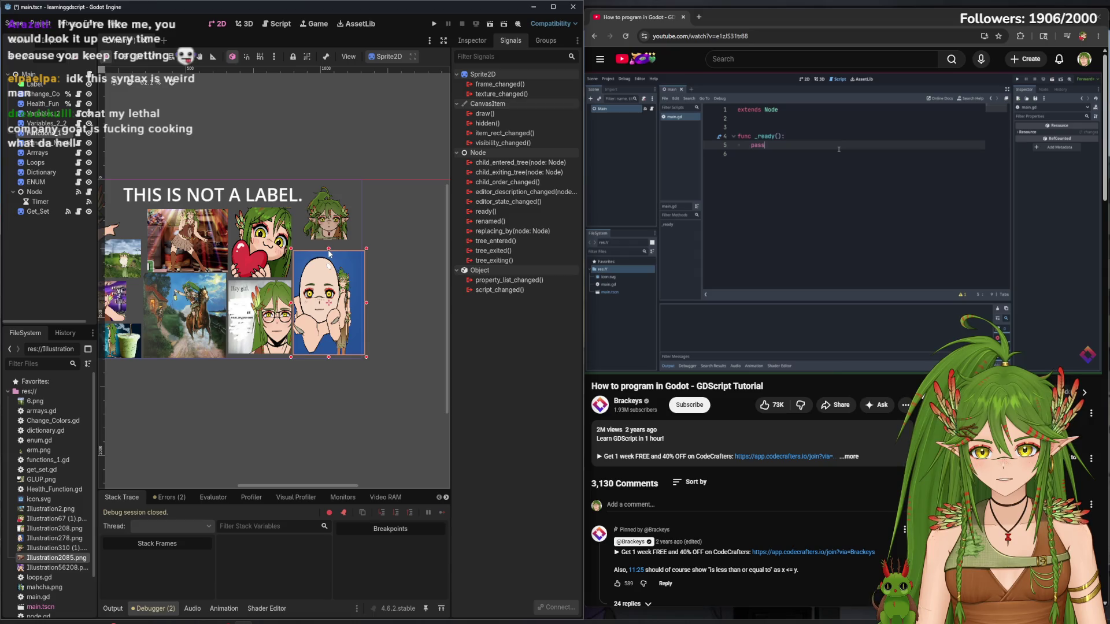
pyautogui.moveTo(331, 217)
pyautogui.mouseDown()
pyautogui.moveTo(331, 249)
pyautogui.moveTo(283, 246)
pyautogui.mouseUp()
pyautogui.moveTo(357, 245); pyautogui.dragTo(365, 245)
pyautogui.click(289, 455)
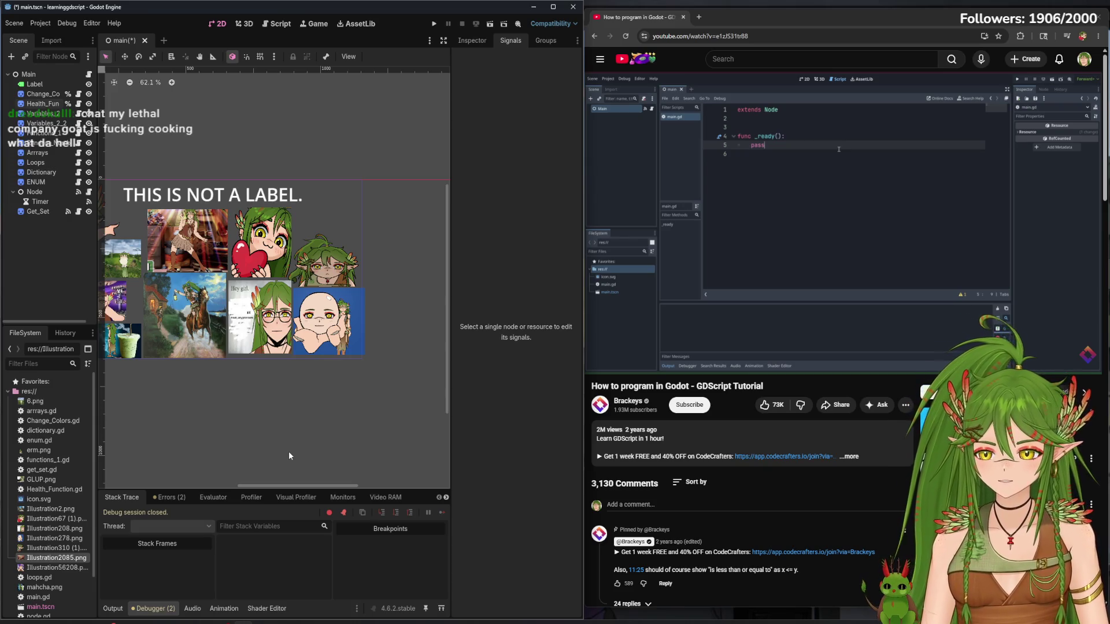
pyautogui.moveTo(223, 443)
pyautogui.mouseDown()
pyautogui.moveTo(317, 446)
pyautogui.moveTo(271, 442)
pyautogui.mouseUp()
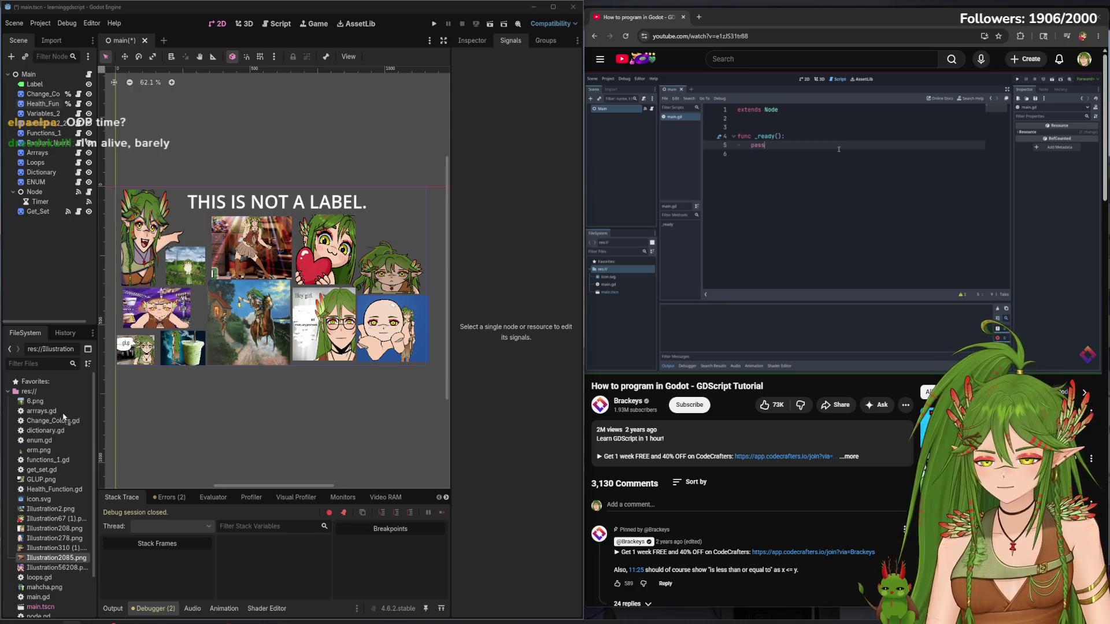
# Drop IMG_0873.png onto the 2D board as a new sprite, shrink it, and move it to the top-right corner.
pyautogui.moveTo(55, 578)
pyautogui.mouseDown()
pyautogui.moveTo(215, 462)
pyautogui.moveTo(277, 322)
pyautogui.mouseUp()
pyautogui.moveTo(194, 151)
pyautogui.mouseDown()
pyautogui.moveTo(222, 129)
pyautogui.moveTo(235, 62)
pyautogui.moveTo(241, 130)
pyautogui.mouseUp()
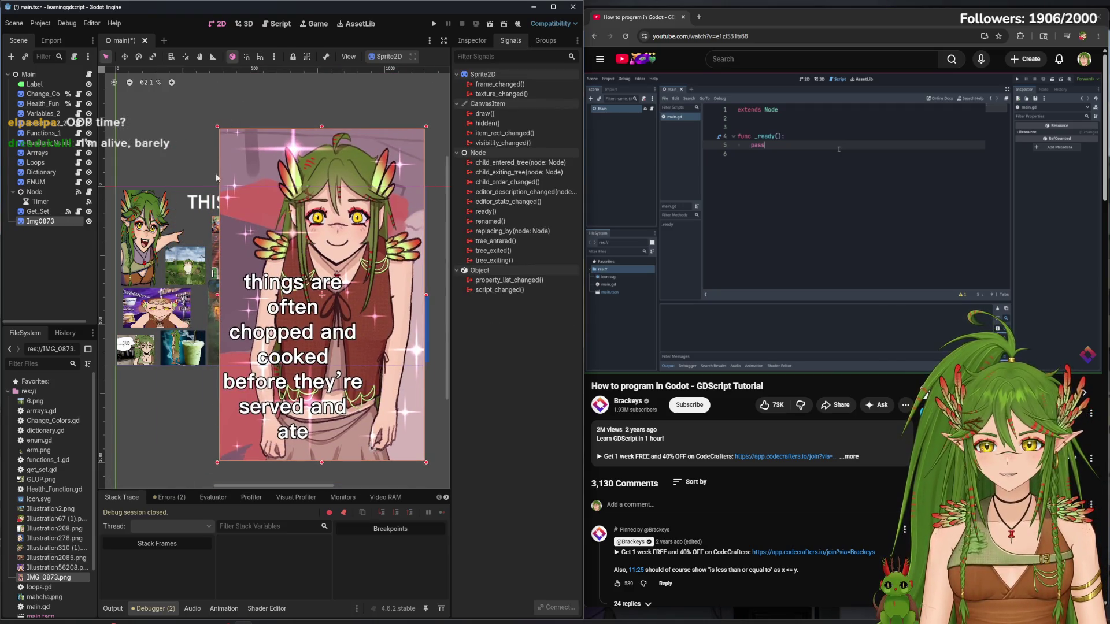
pyautogui.scroll(2, 201, 104)
pyautogui.moveTo(180, 98)
pyautogui.mouseDown()
pyautogui.moveTo(320, 248)
pyautogui.moveTo(315, 380)
pyautogui.mouseUp()
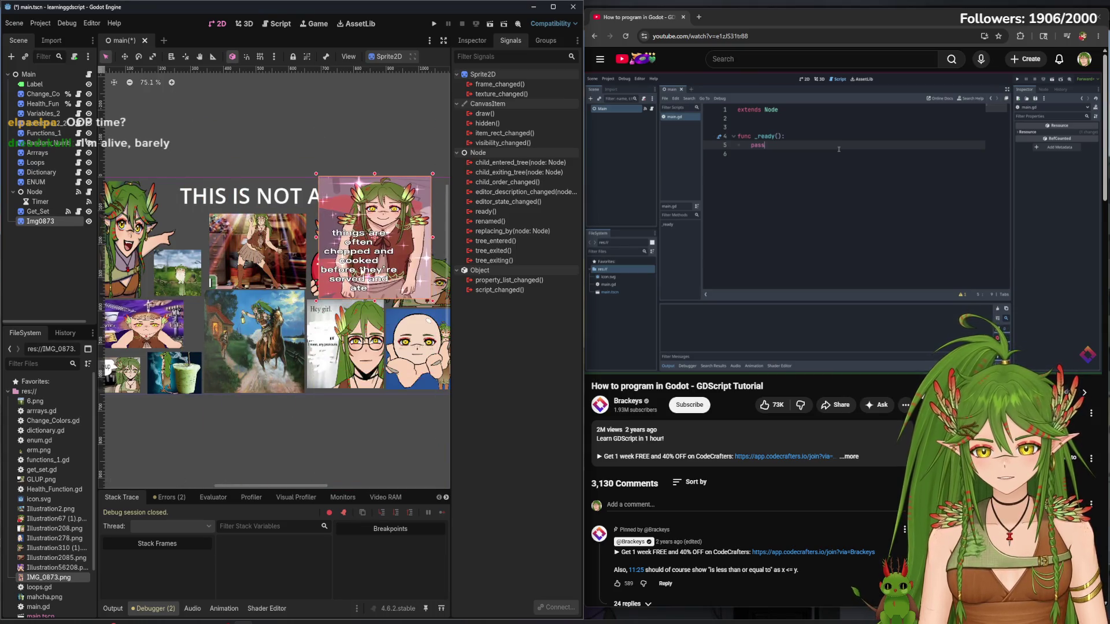
pyautogui.scroll(6, 284, 321)
pyautogui.moveTo(281, 318)
pyautogui.mouseDown()
pyautogui.moveTo(292, 304)
pyautogui.moveTo(249, 300)
pyautogui.moveTo(288, 285)
pyautogui.mouseUp()
pyautogui.moveTo(191, 129)
pyautogui.mouseDown()
pyautogui.moveTo(280, 220)
pyautogui.moveTo(250, 220)
pyautogui.mouseUp()
pyautogui.moveTo(319, 285)
pyautogui.mouseDown()
pyautogui.moveTo(286, 216)
pyautogui.moveTo(319, 215)
pyautogui.mouseUp()
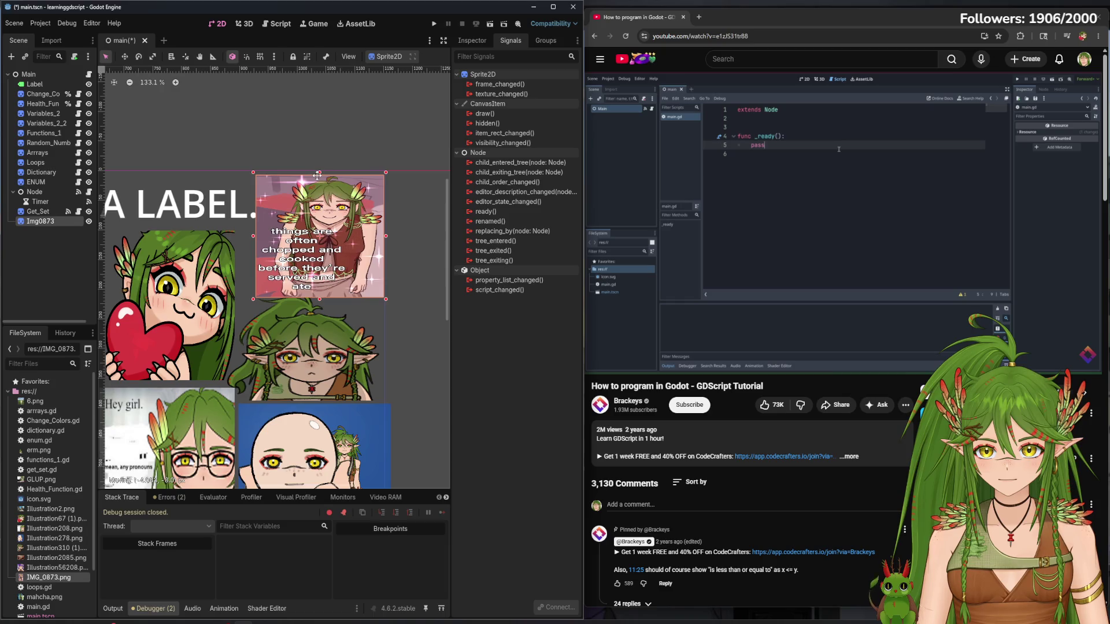
# Move the Health_Fun picture down slightly and stretch the Img0873 picture taller.
pyautogui.scroll(-2, 334, 266)
pyautogui.scroll(-3, 334, 266)
pyautogui.click(329, 283)
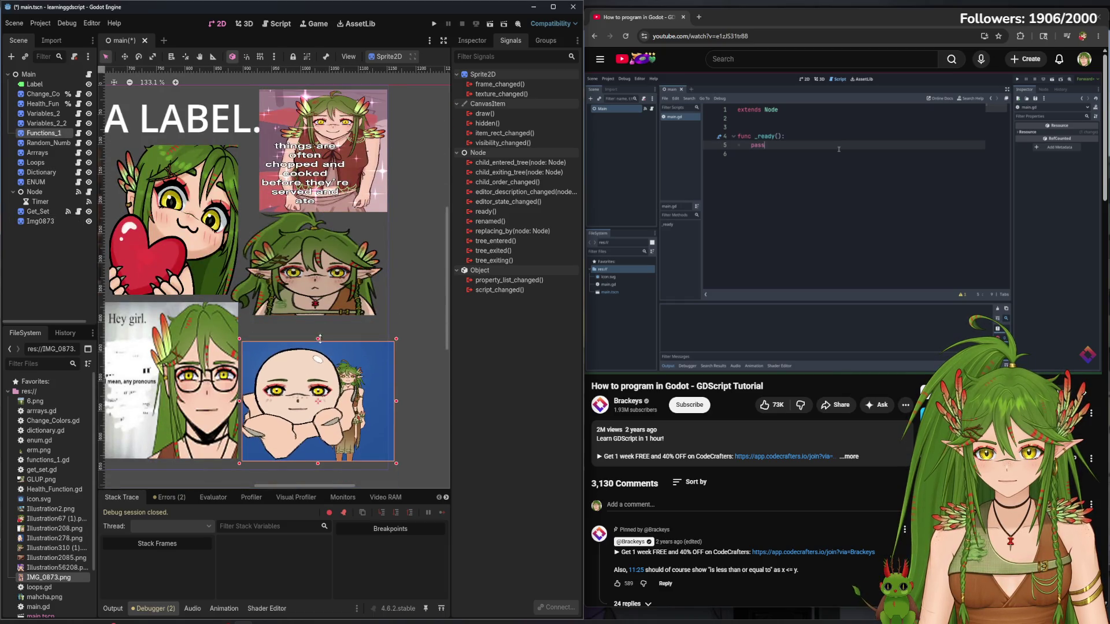
pyautogui.moveTo(328, 283); pyautogui.dragTo(333, 300)
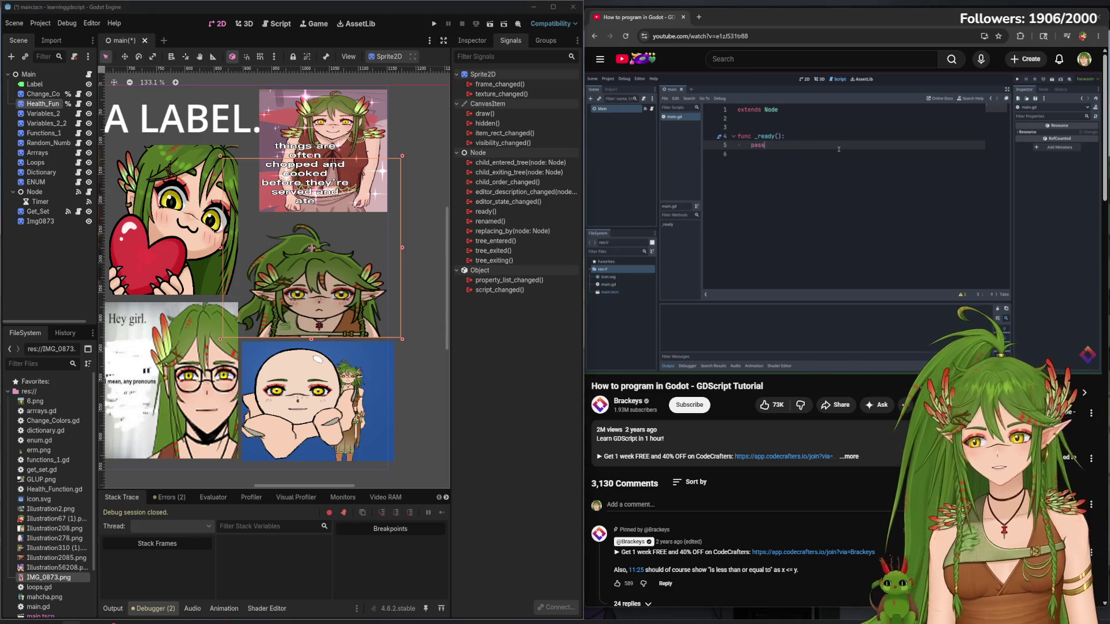
pyautogui.click(322, 206)
pyautogui.moveTo(323, 214); pyautogui.dragTo(312, 264)
pyautogui.click(311, 249)
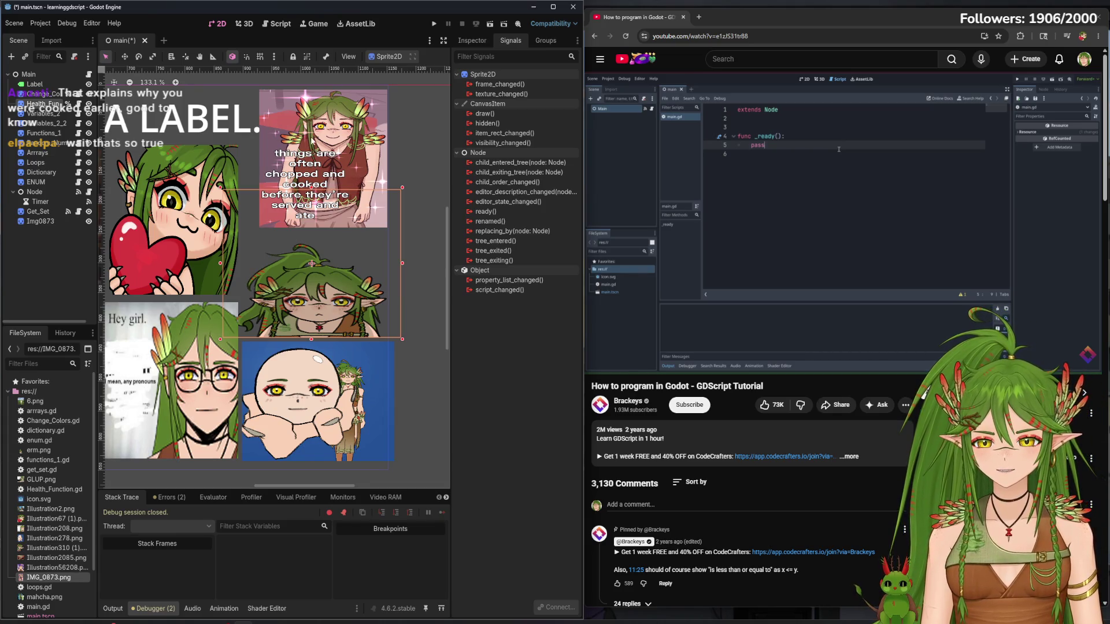
pyautogui.click(372, 281)
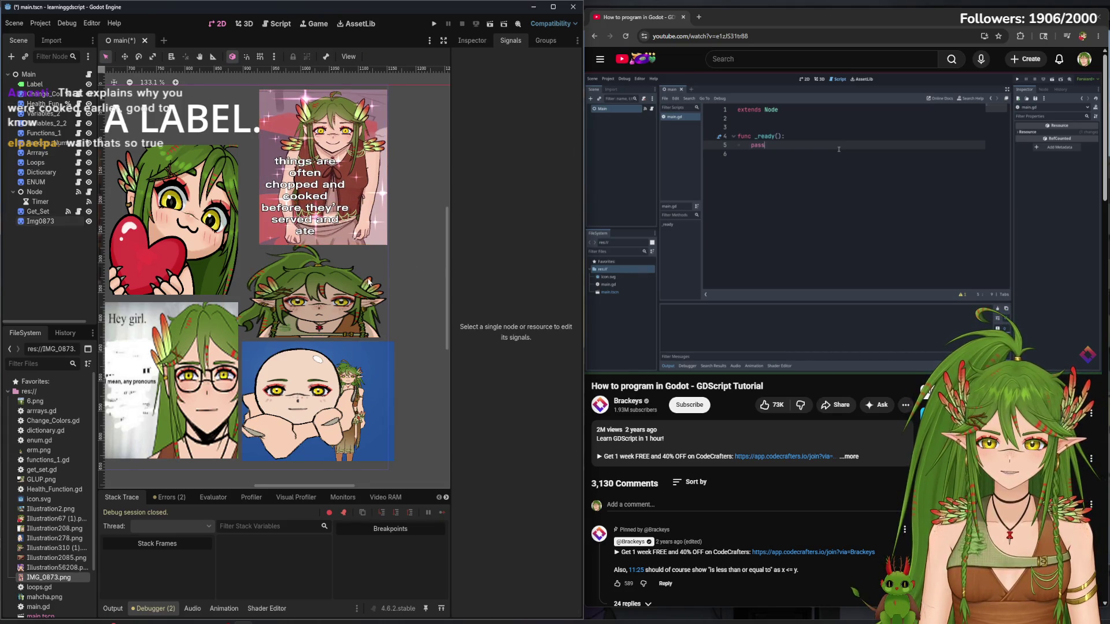
# Scroll around the board to review the collage, then resume the tutorial video.
pyautogui.scroll(-5, 373, 281)
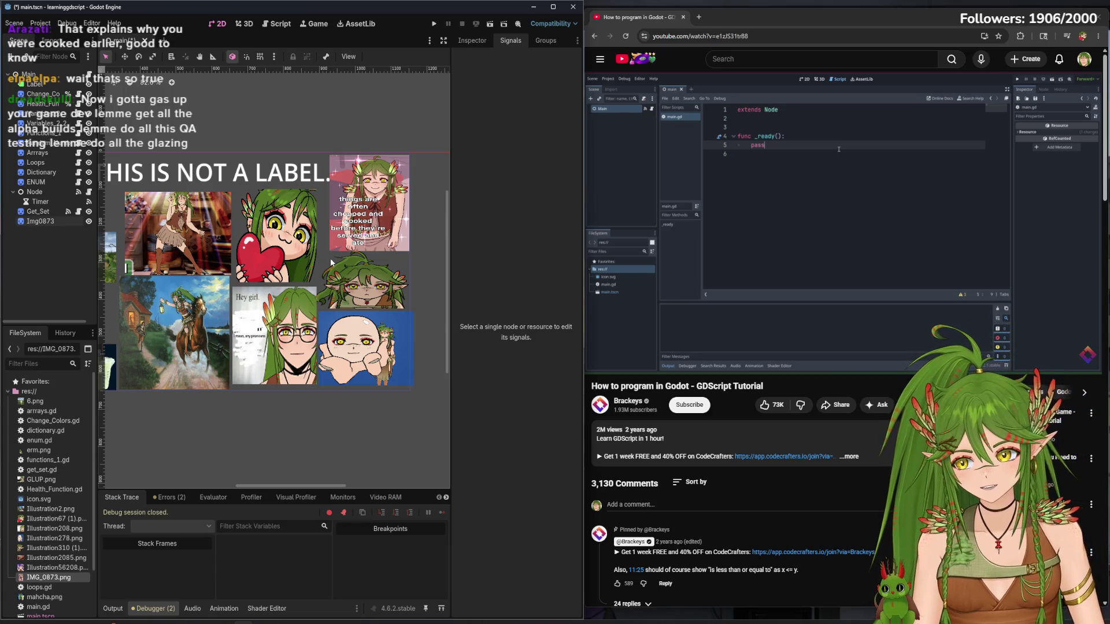
pyautogui.hscroll(-5, 307, 413)
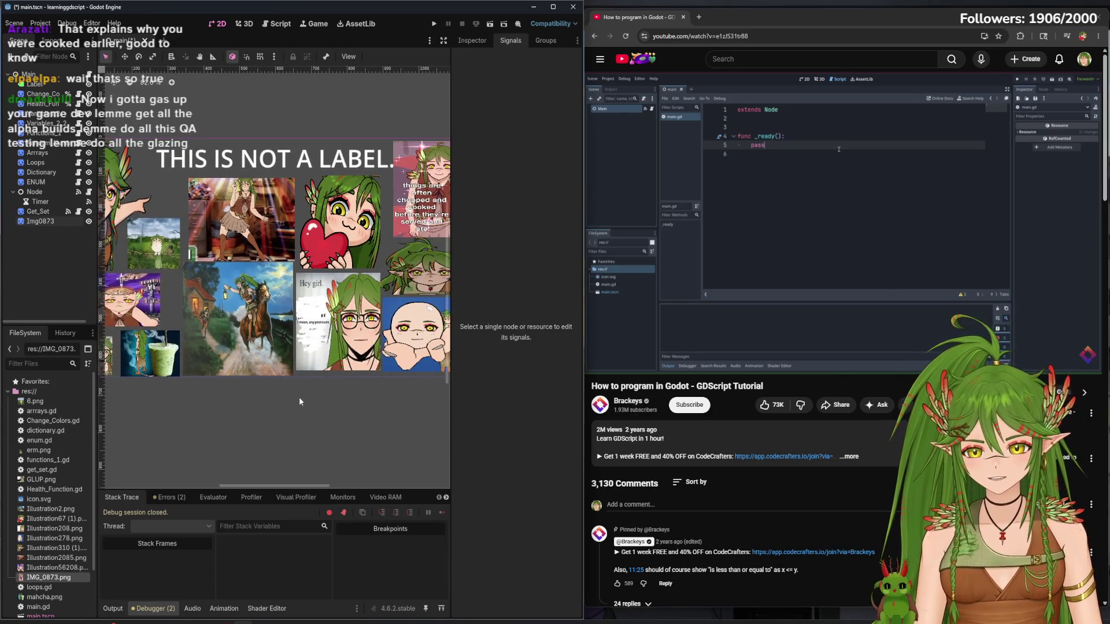
pyautogui.scroll(-6, 343, 414)
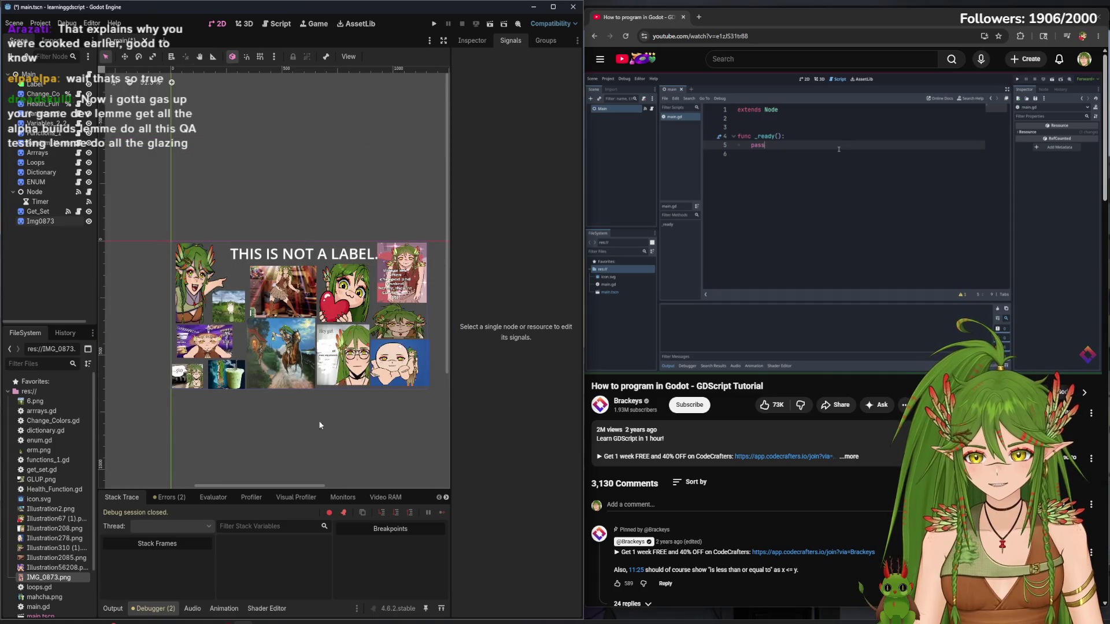
pyautogui.scroll(3, 324, 421)
pyautogui.click(843, 223)
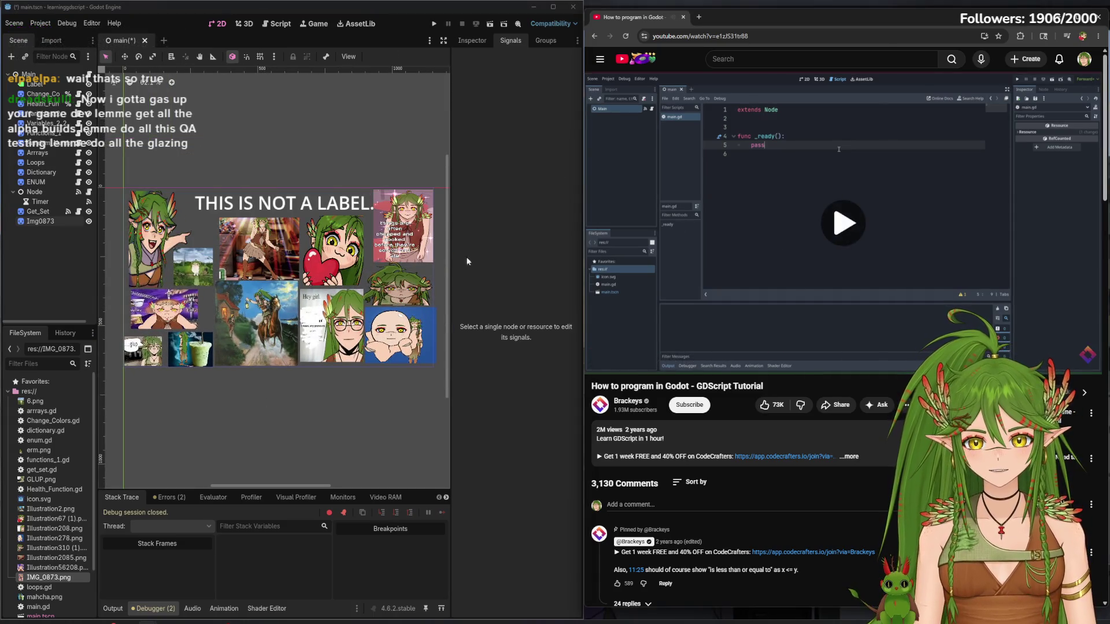
# Rename the Img0873 node to Classes.
pyautogui.click(41, 221)
pyautogui.doubleClick(41, 221)
pyautogui.write('Classes')
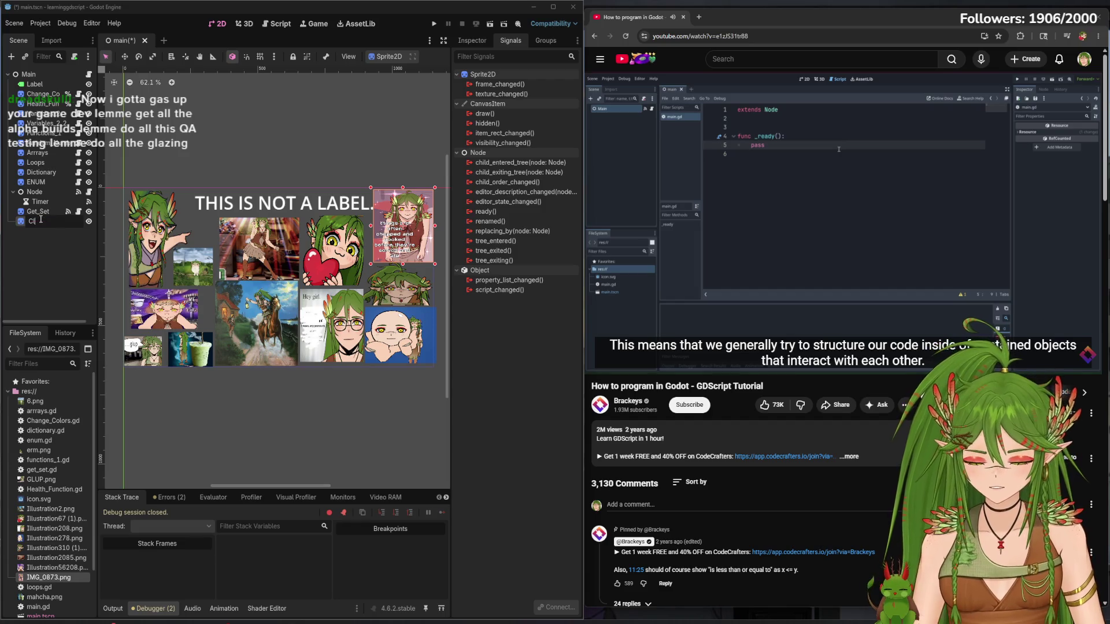
pyautogui.press('Return')
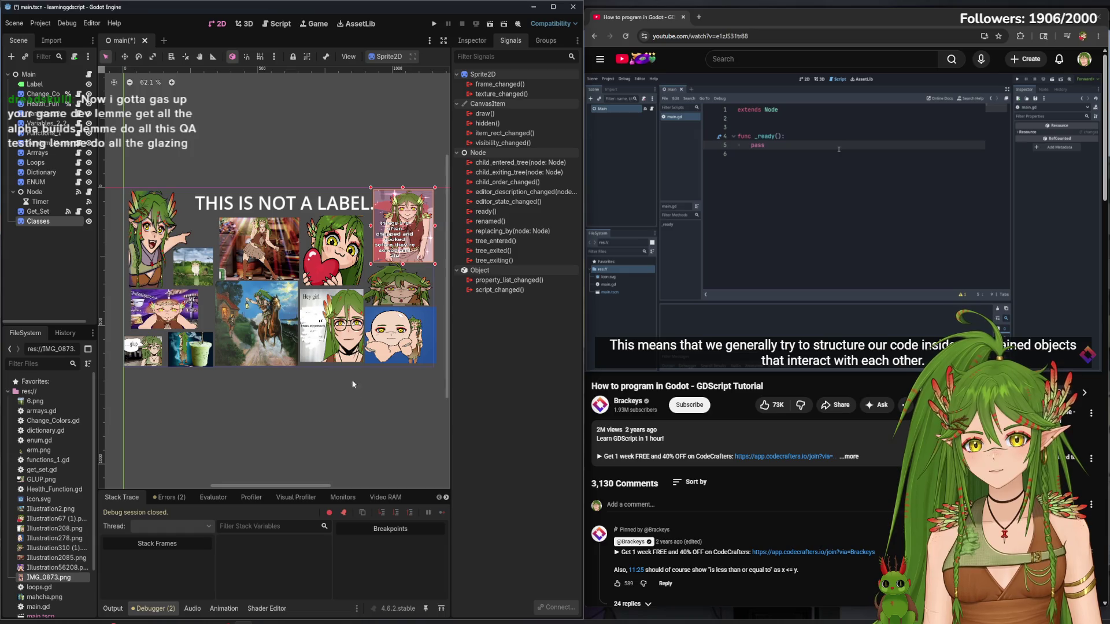
# Attach a new classes.gd script and delete the template code after _ready, then pause the tutorial video.
pyautogui.click(74, 56)
pyautogui.click(512, 403)
pyautogui.moveTo(337, 293)
pyautogui.mouseDown()
pyautogui.moveTo(225, 181)
pyautogui.moveTo(263, 140)
pyautogui.mouseUp()
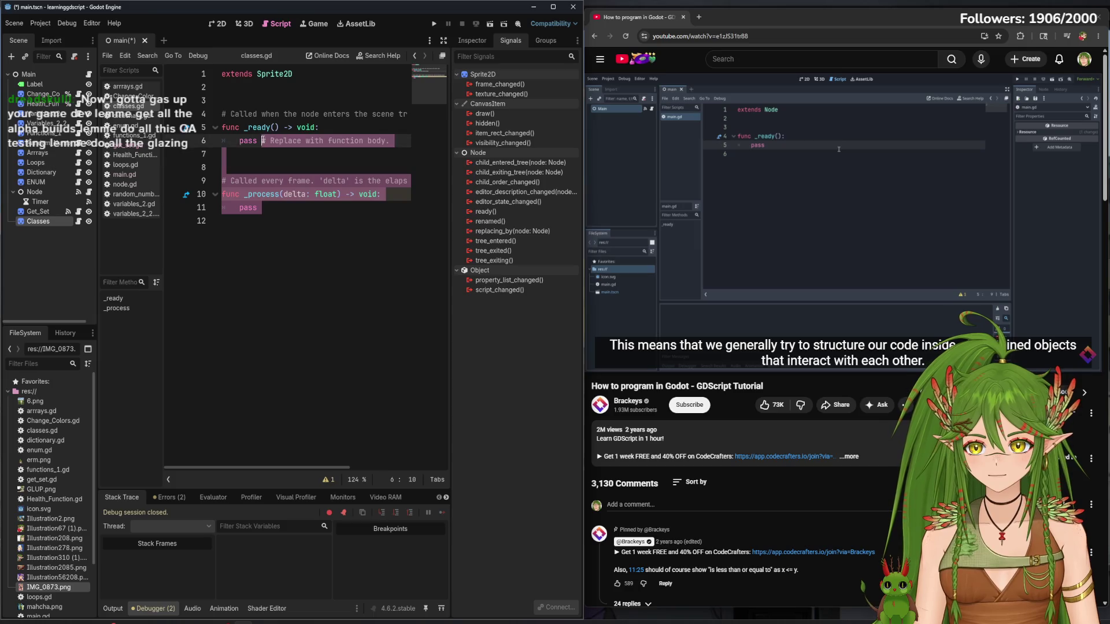
pyautogui.press('BackSpace')
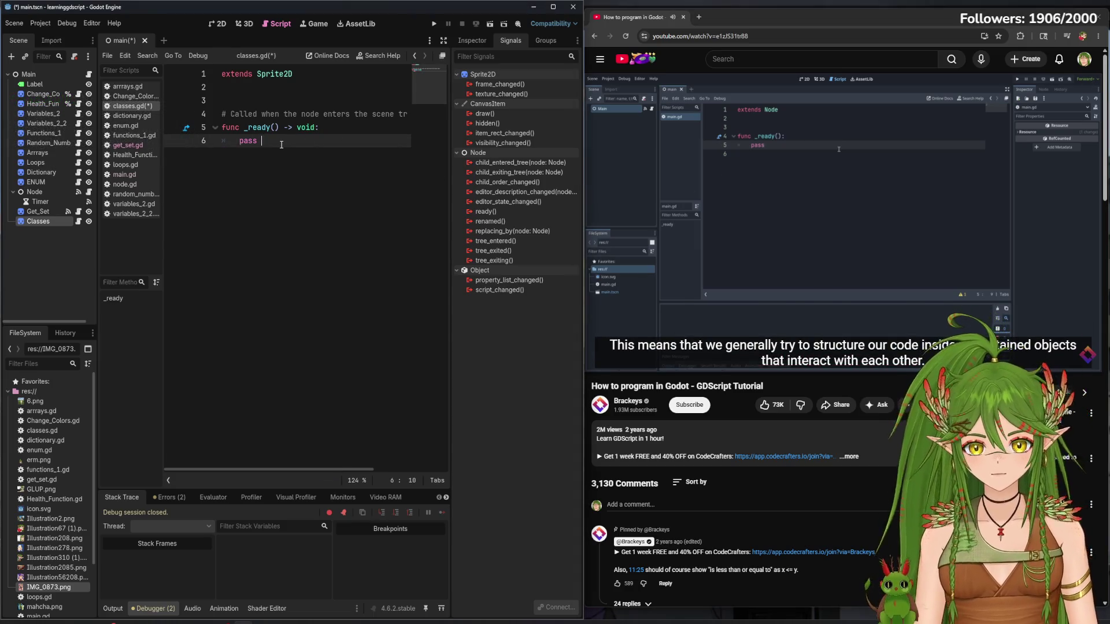
pyautogui.moveTo(553, 235)
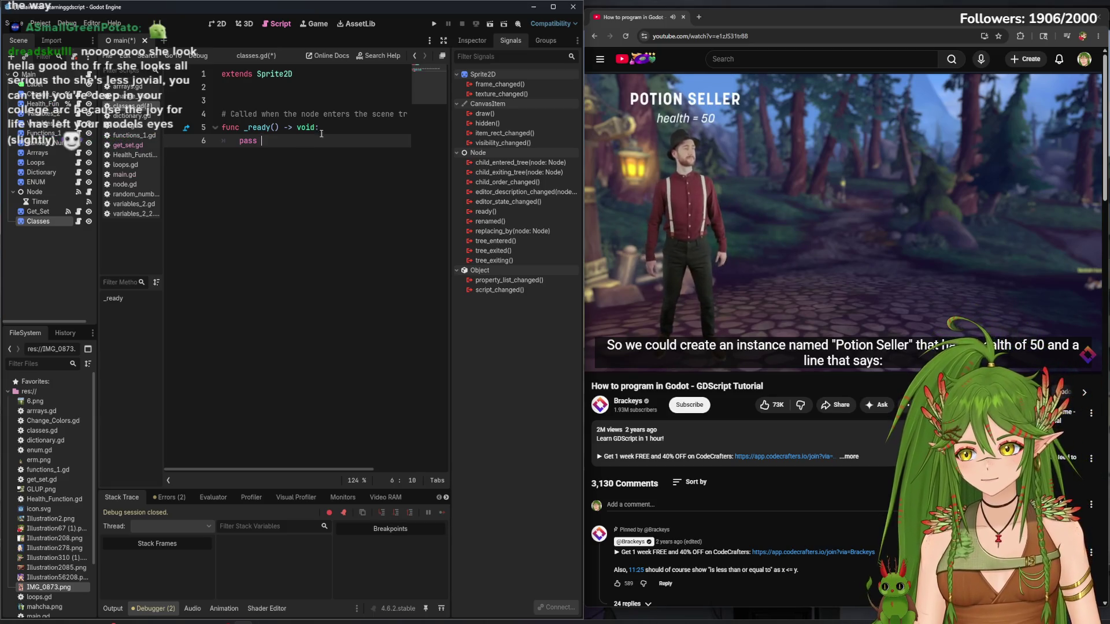
pyautogui.click(808, 192)
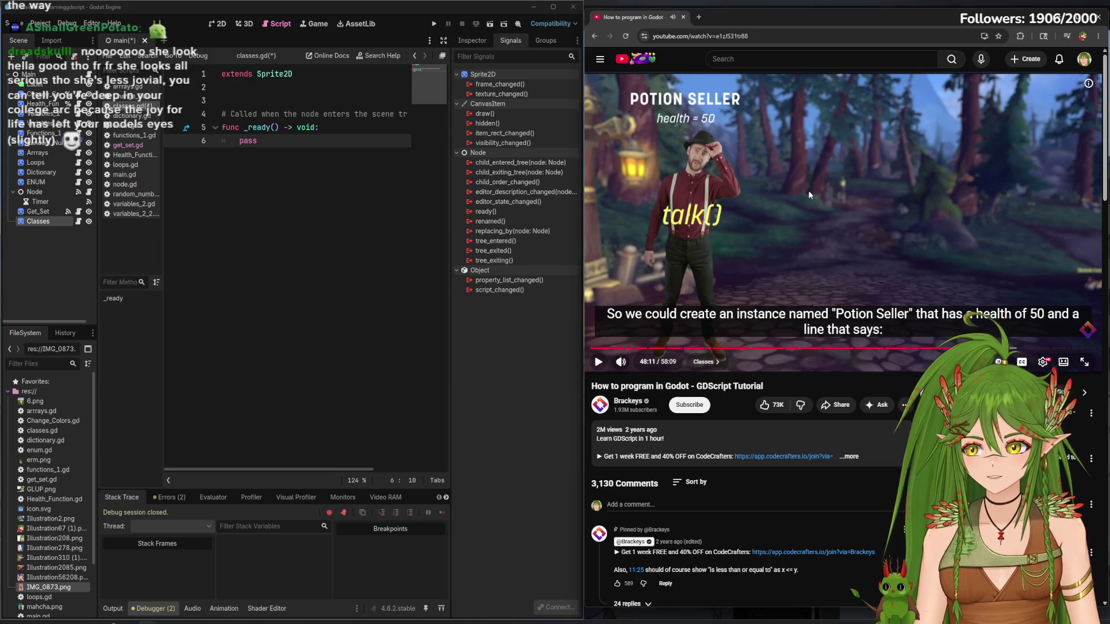
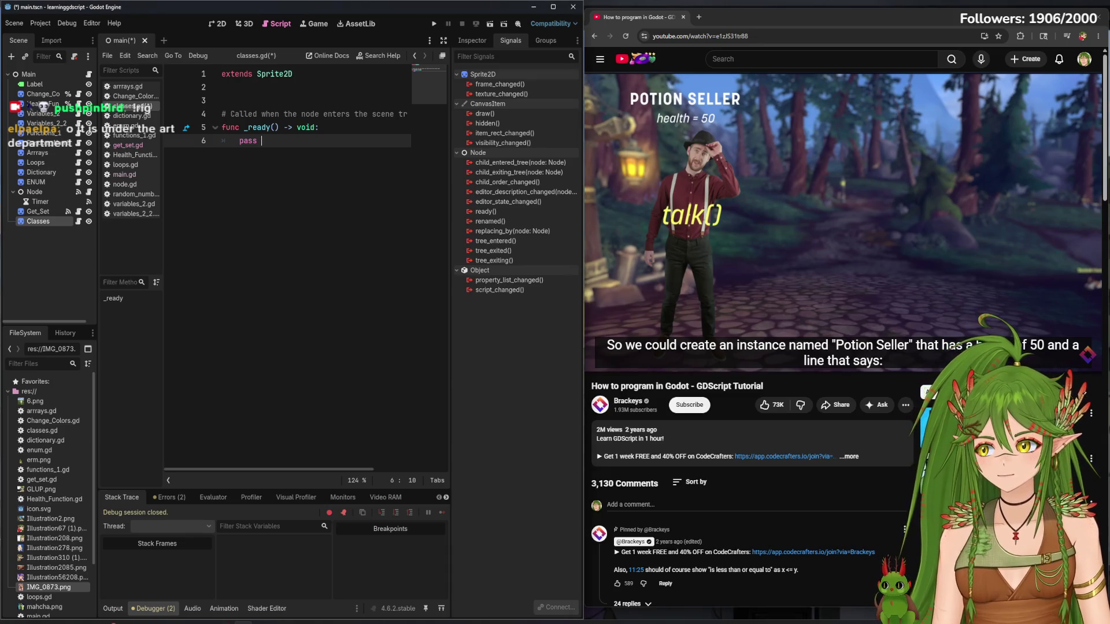
# Play and pause the Brackeys GDScript tutorial to follow along.
pyautogui.moveTo(740, 207)
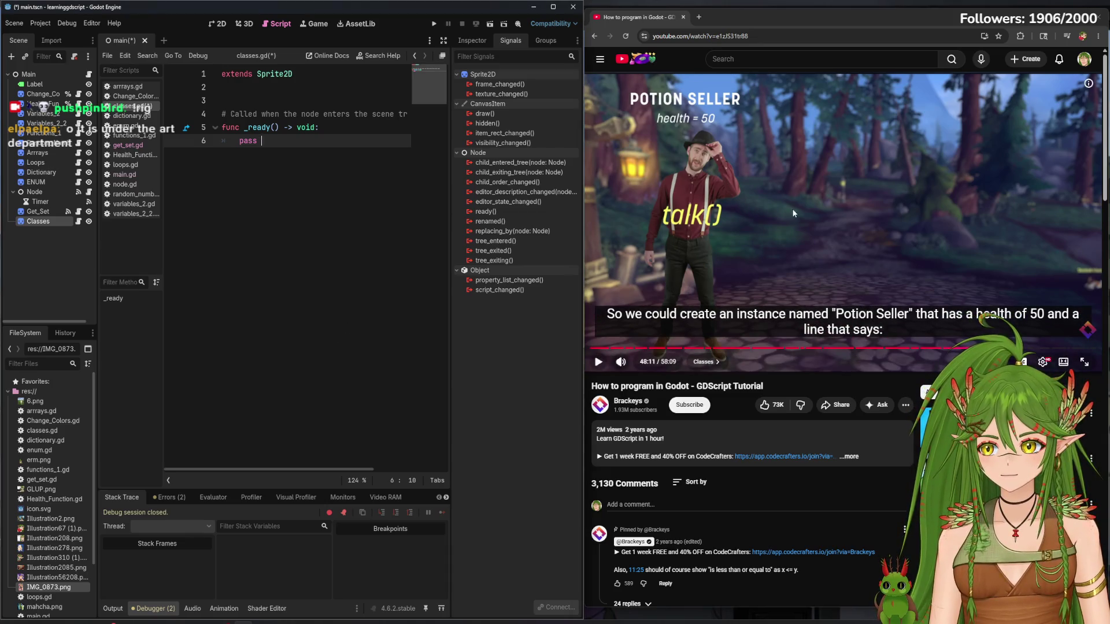
pyautogui.click(839, 212)
pyautogui.click(777, 272)
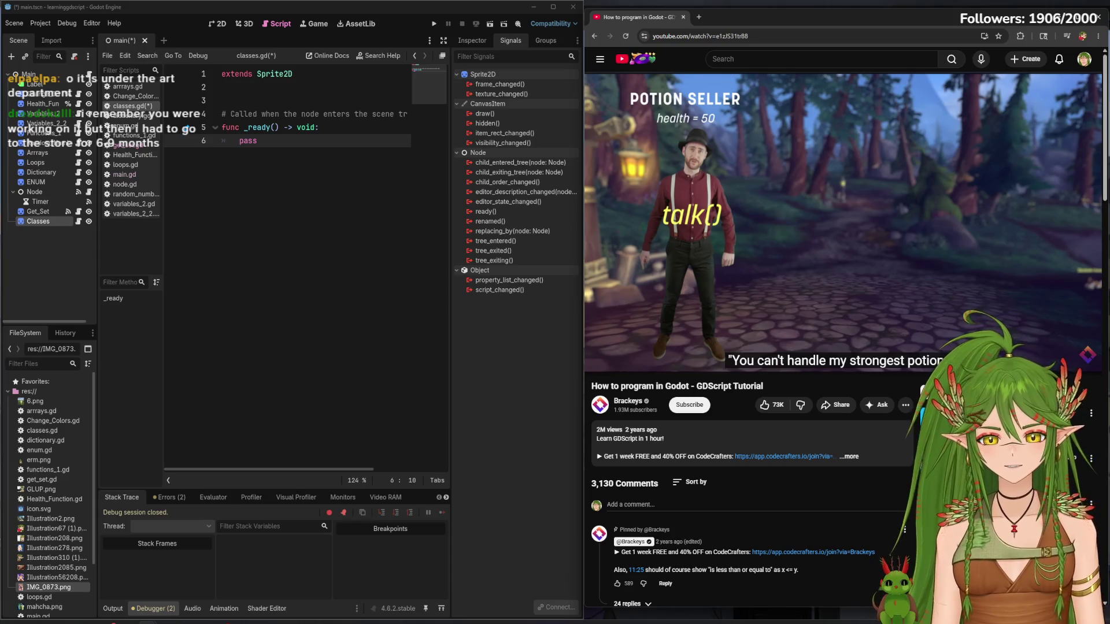
pyautogui.click(890, 127)
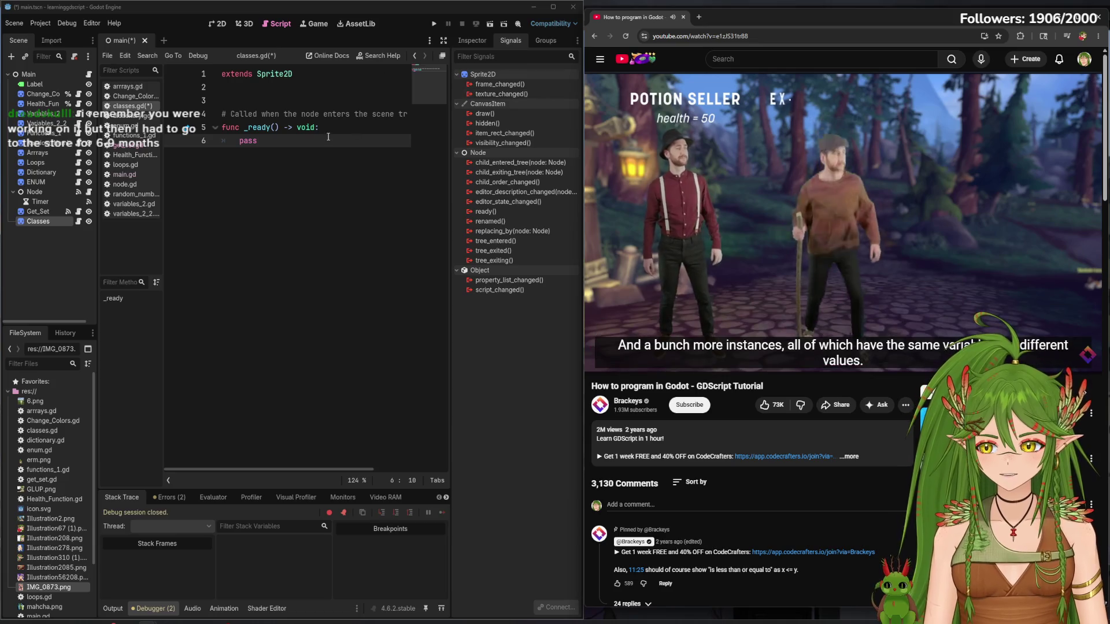
# Remove the trailing space after pass on line 6 and pause the video at 49:04.
pyautogui.click(311, 143)
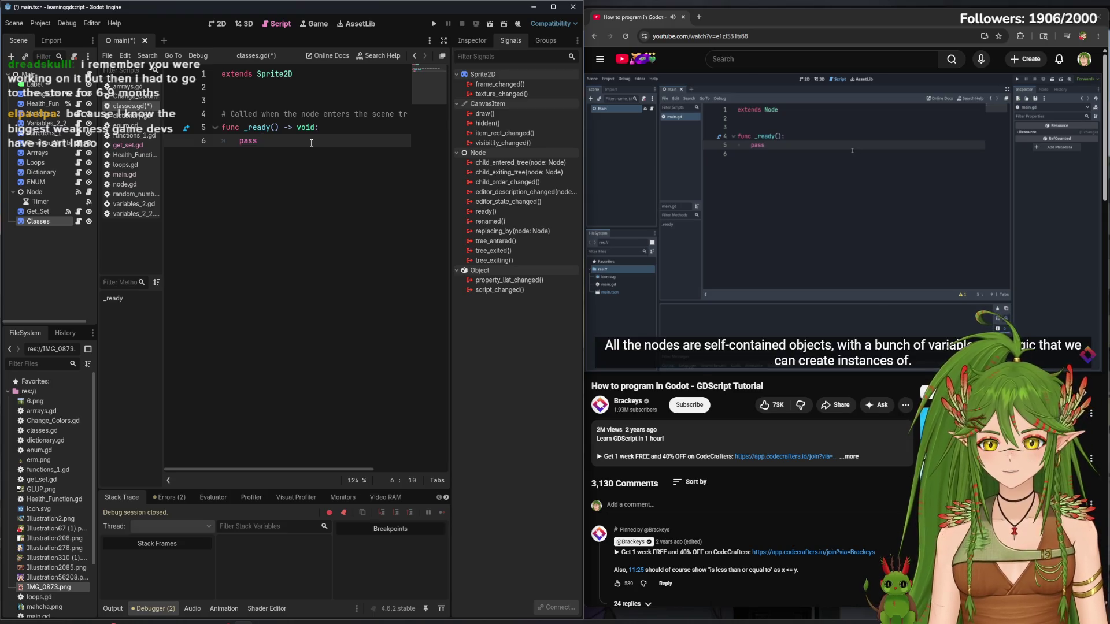
pyautogui.click(757, 227)
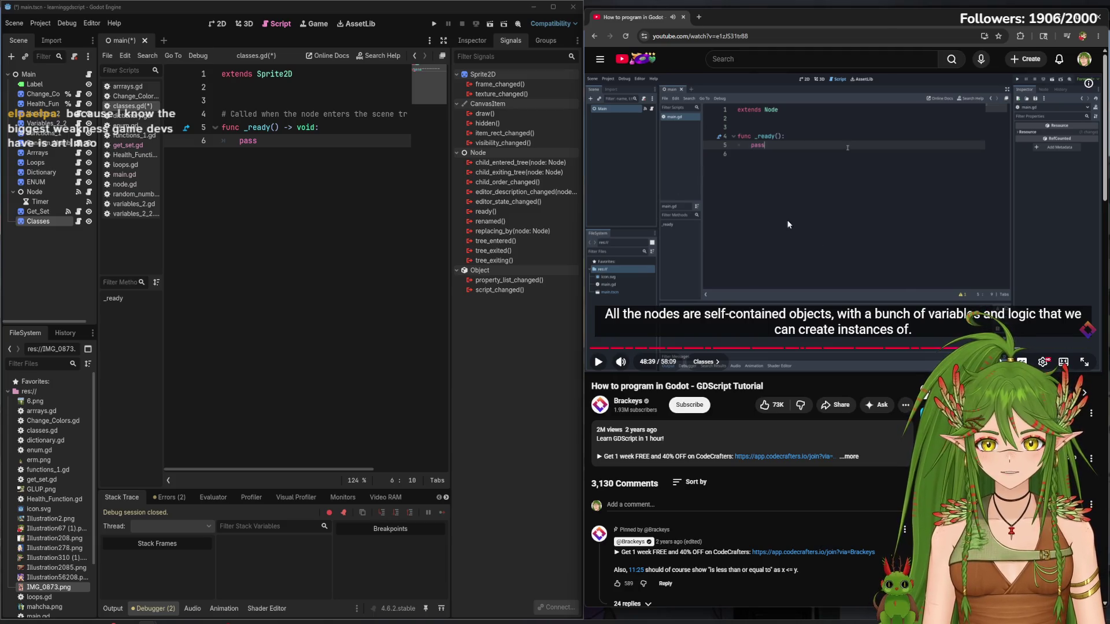
pyautogui.click(799, 195)
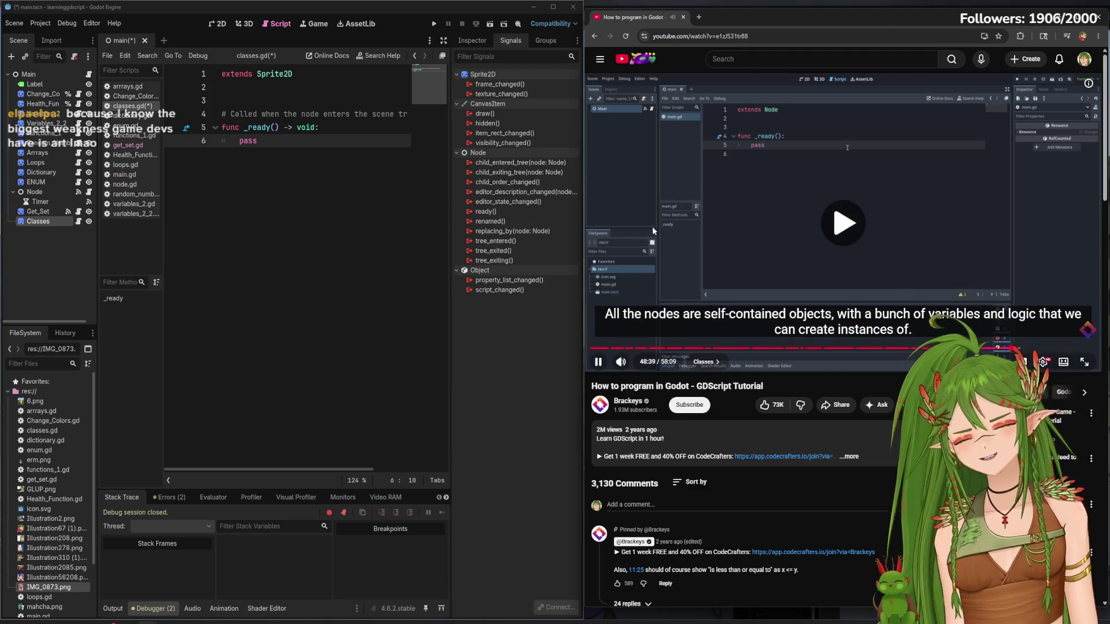
pyautogui.click(287, 146)
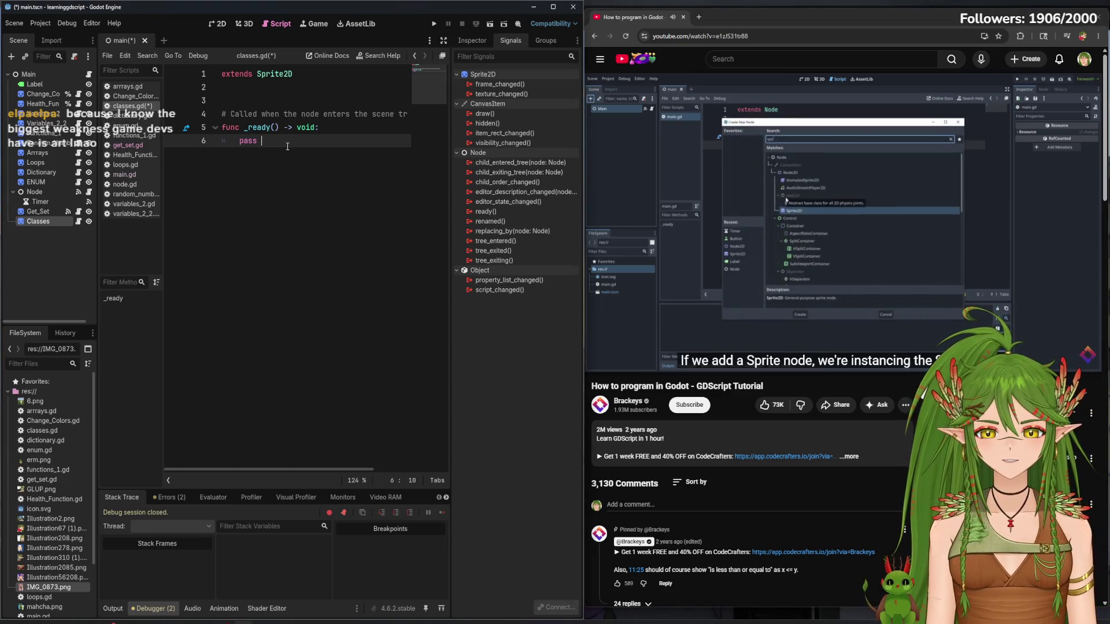
pyautogui.press('BackSpace')
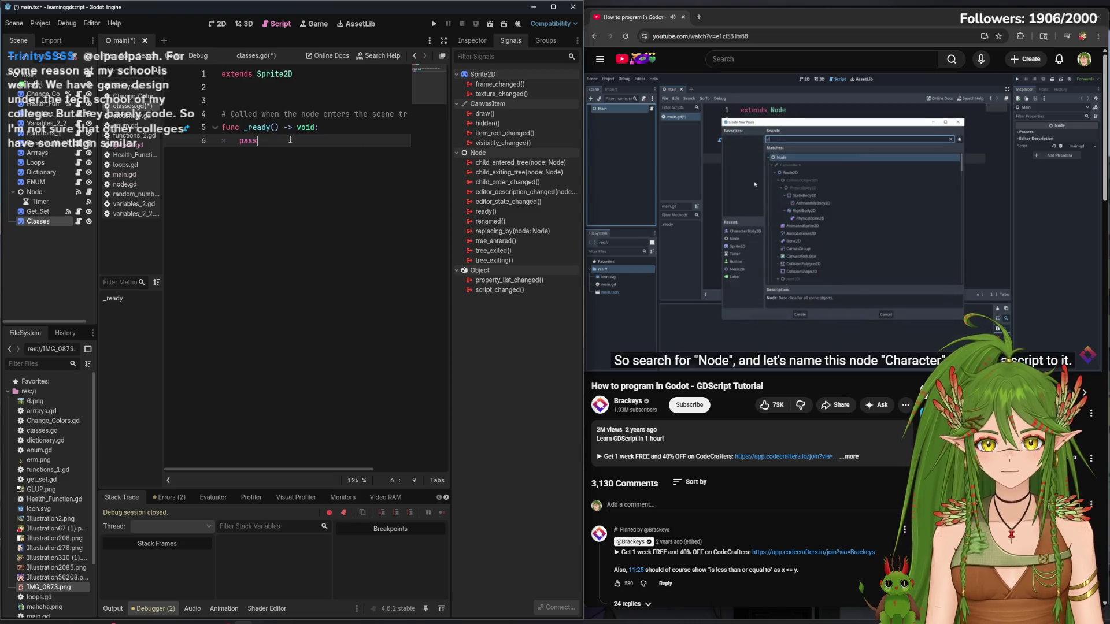
pyautogui.moveTo(720, 203)
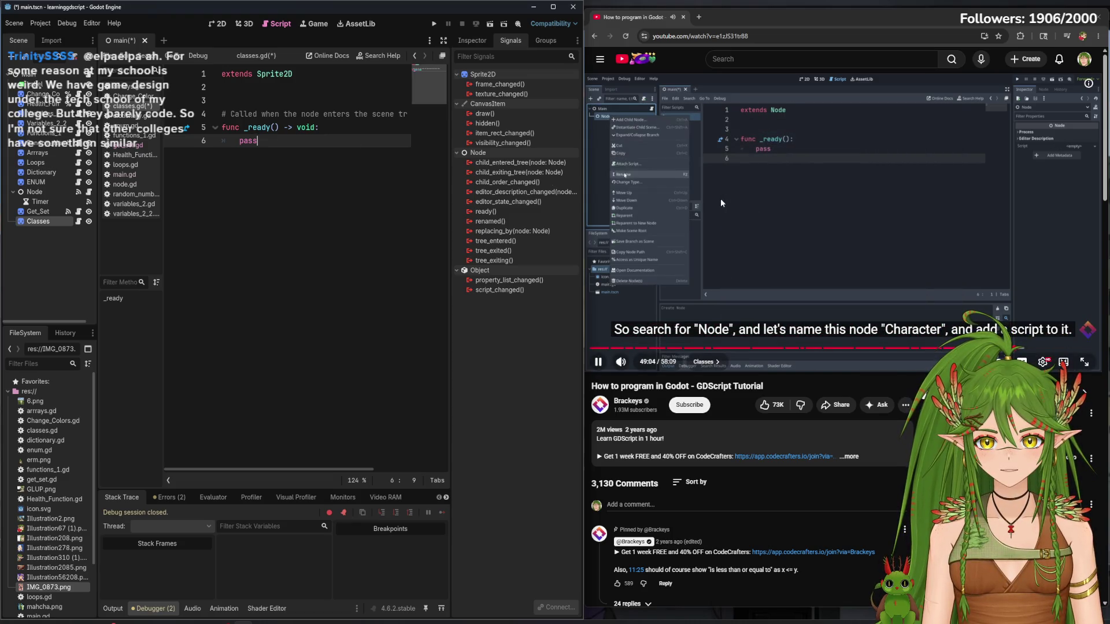
pyautogui.click(720, 199)
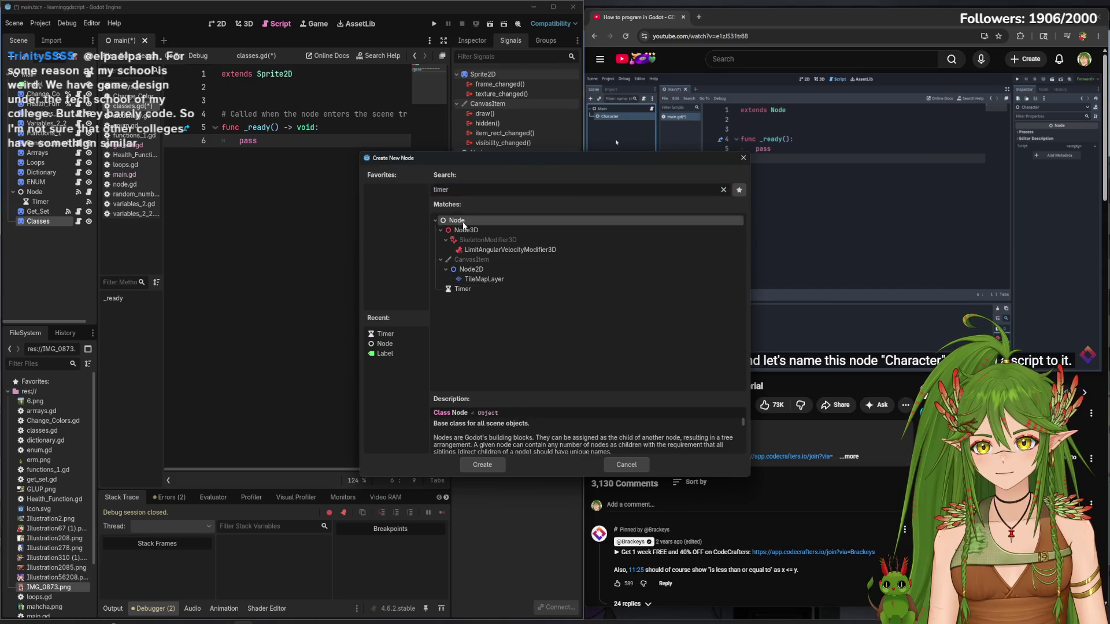
# Add a plain Node under Classes, rename it Character, and run the project.
pyautogui.doubleClick(456, 220)
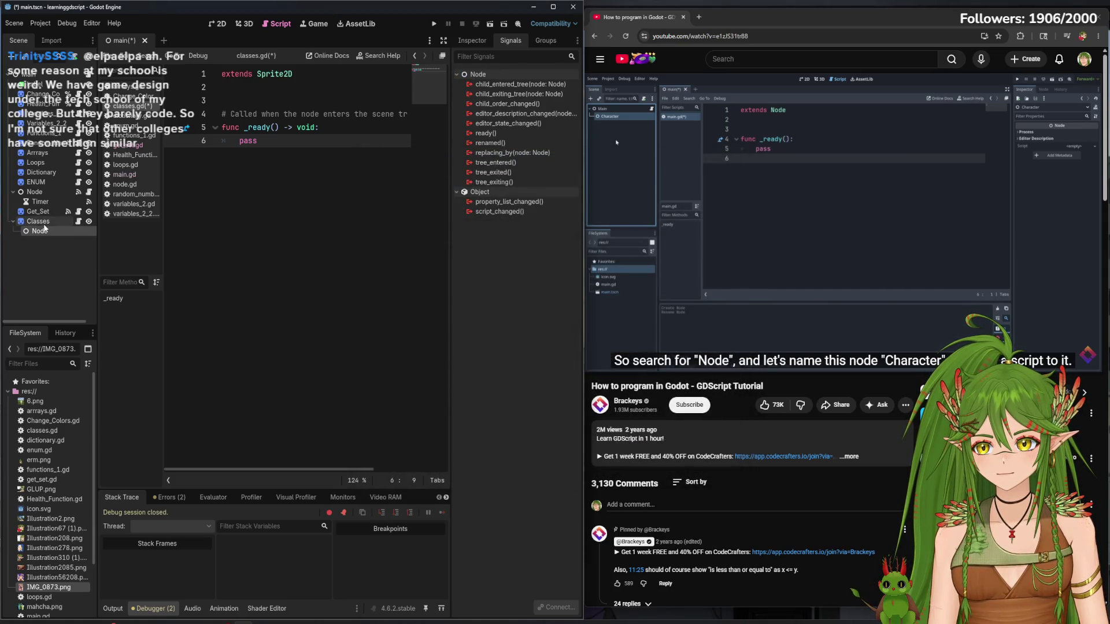
pyautogui.doubleClick(40, 231)
pyautogui.doubleClick(42, 231)
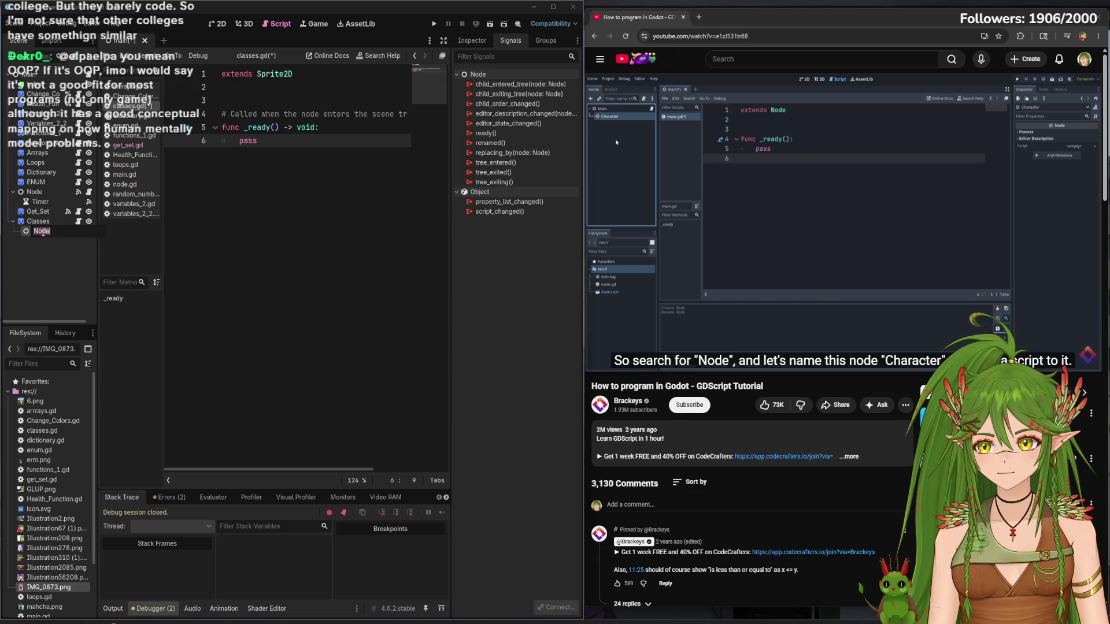
pyautogui.write('Character')
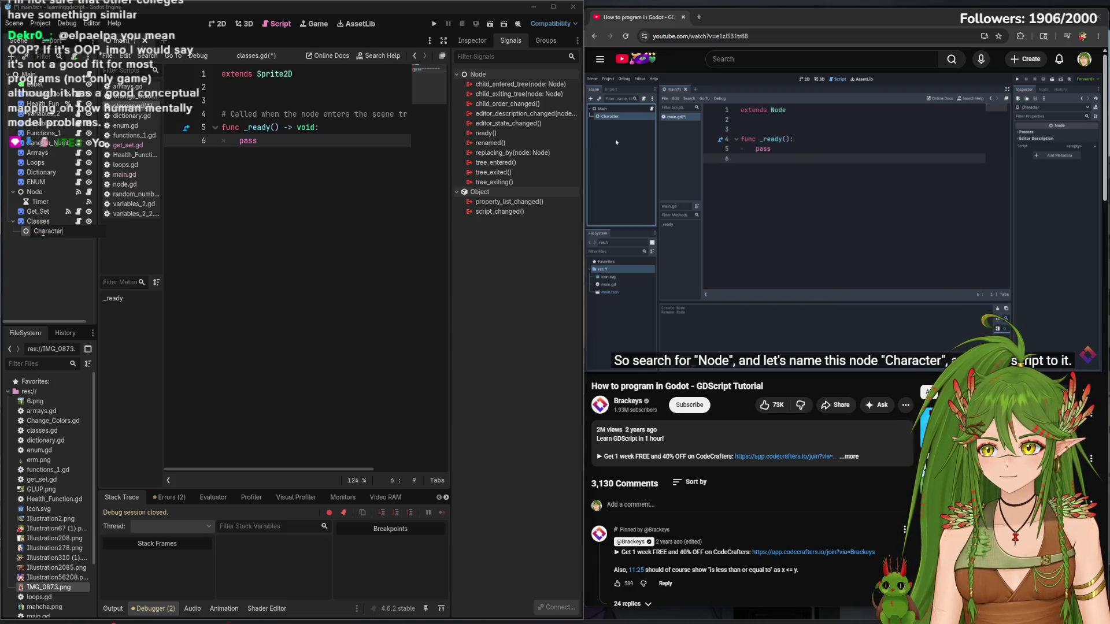
pyautogui.press('Return')
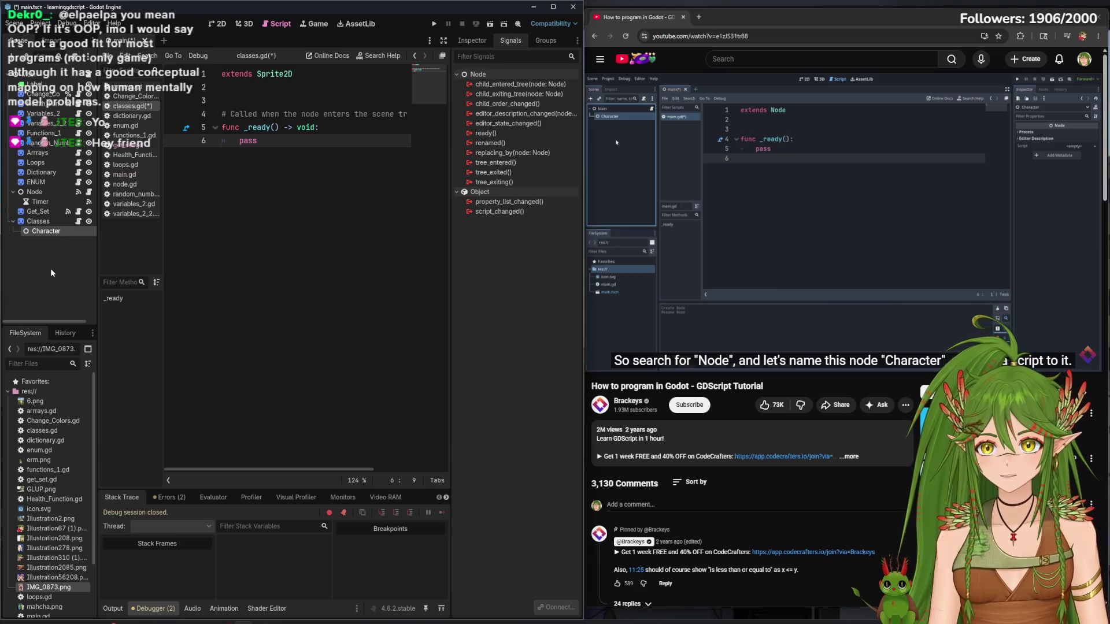
pyautogui.click(433, 24)
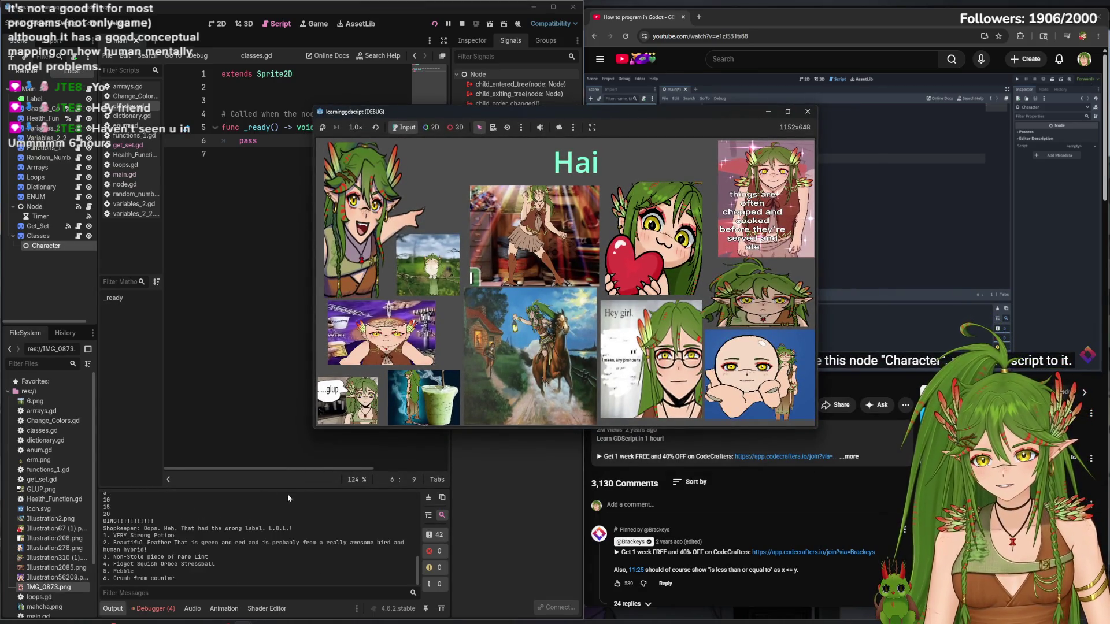
# Enlarge the Output panel and scroll through the printed log.
pyautogui.moveTo(279, 488); pyautogui.dragTo(300, 281)
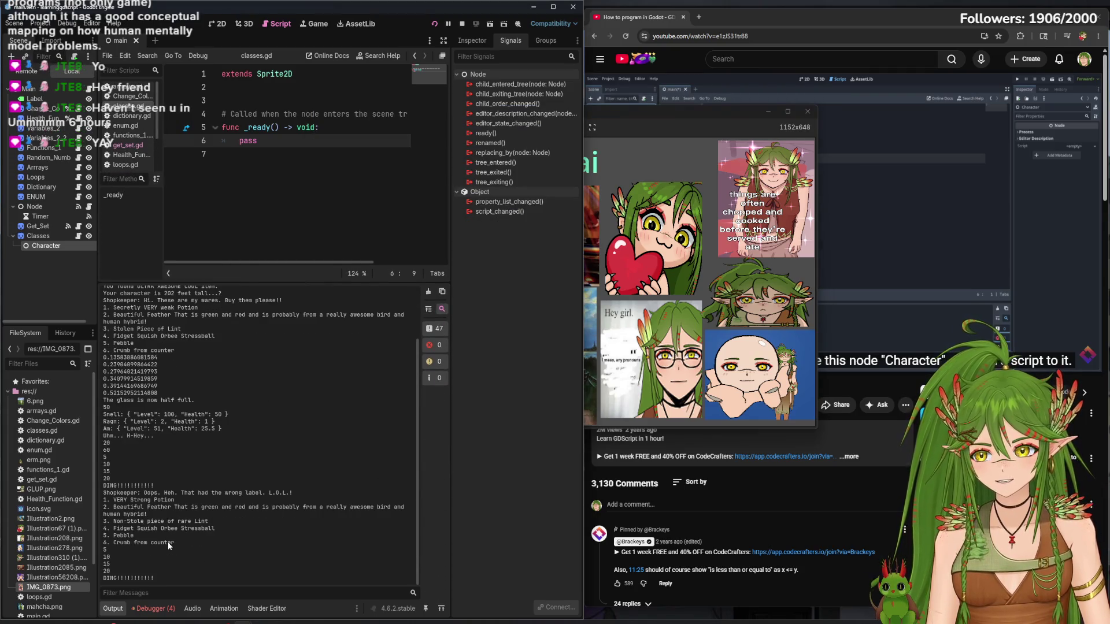
pyautogui.scroll(3, 174, 431)
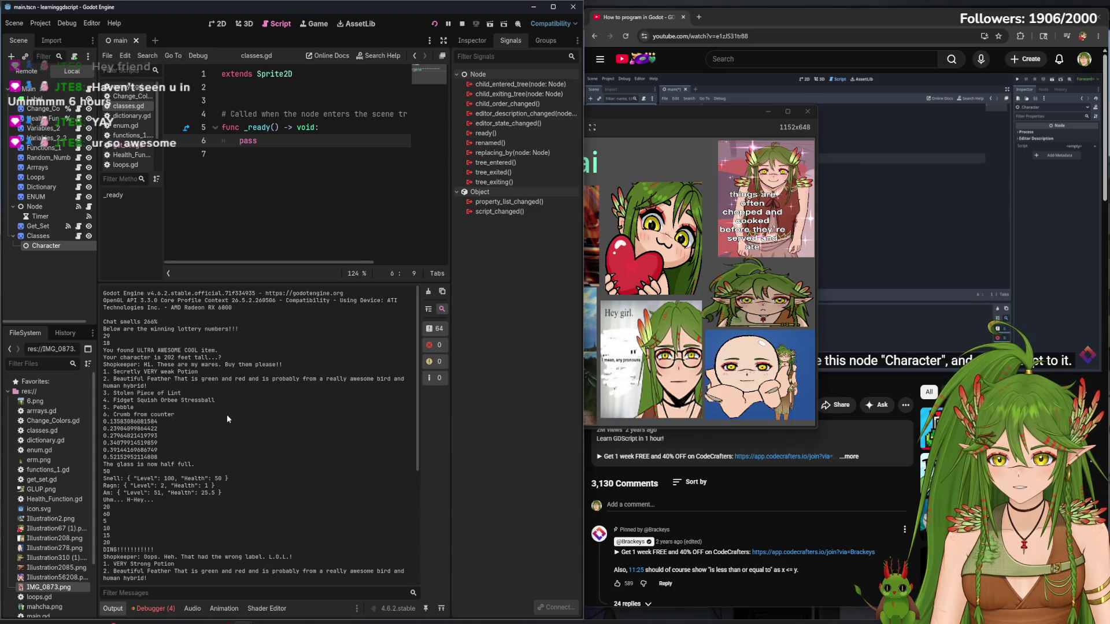
pyautogui.scroll(-5, 226, 410)
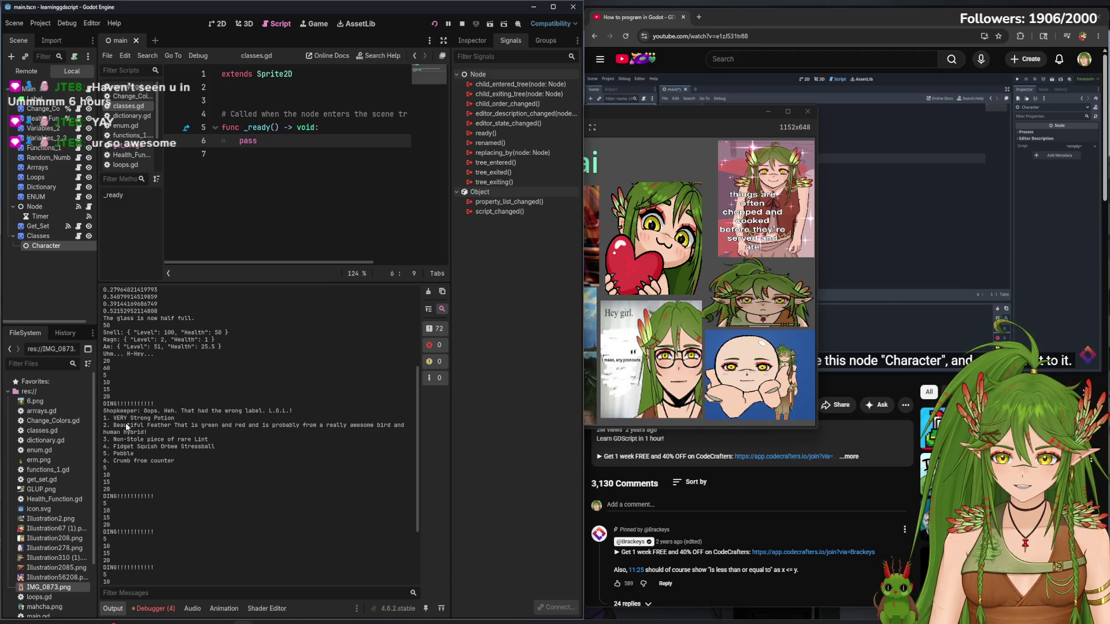
pyautogui.scroll(5, 231, 439)
pyautogui.scroll(-5, 173, 454)
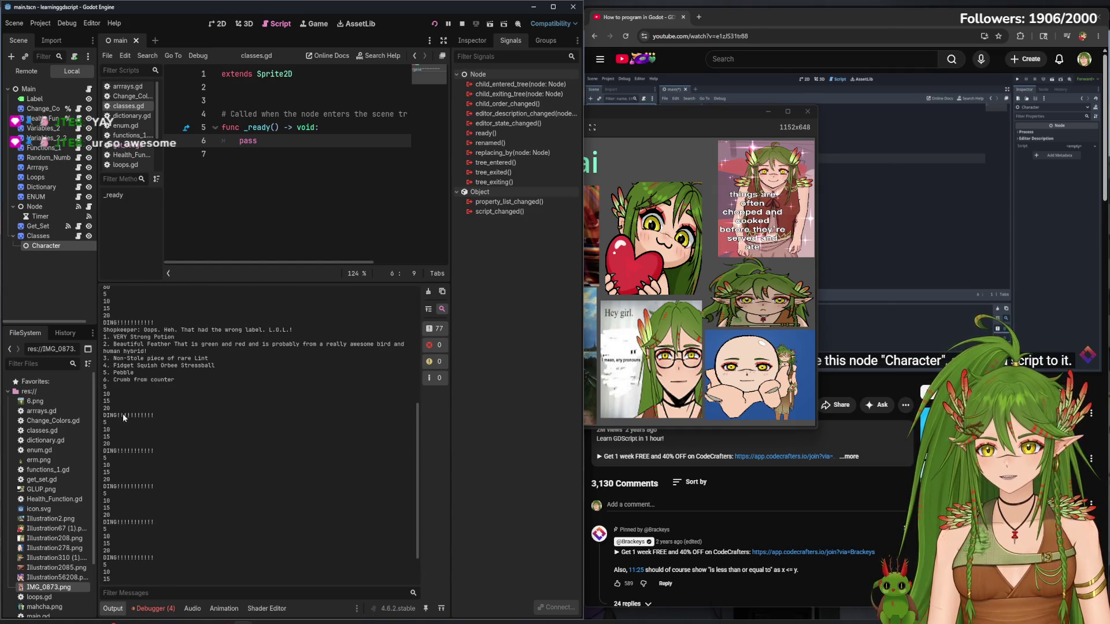
# Make the character jump twice, close the game window, and shrink the Output panel back.
pyautogui.click(643, 152)
pyautogui.press('space')
pyautogui.press('space')
pyautogui.press('space')
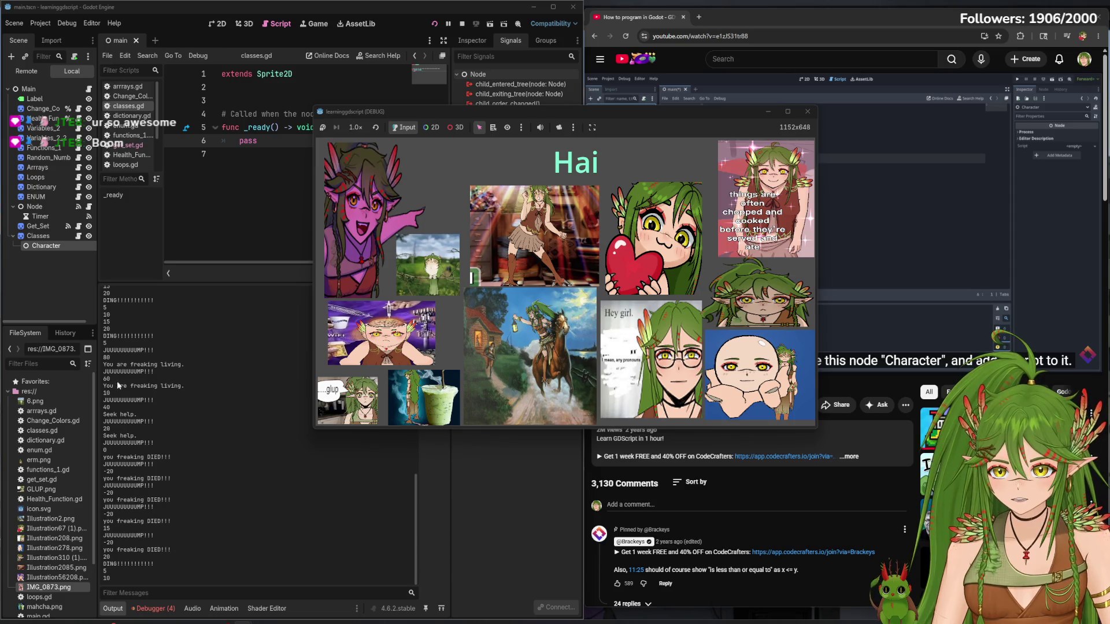
pyautogui.press('space')
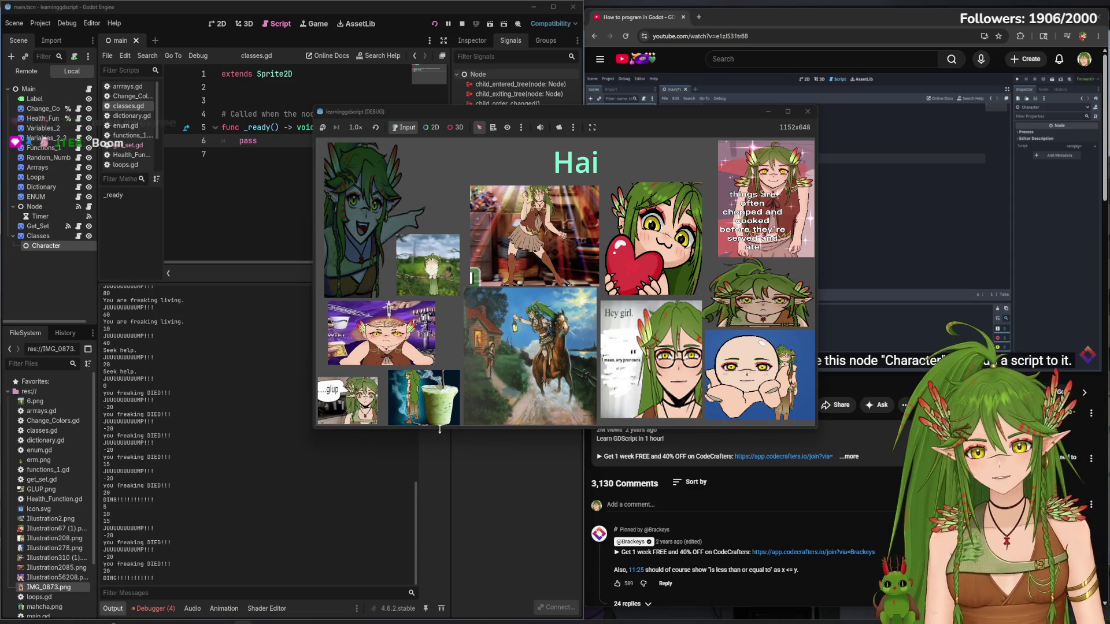
pyautogui.click(807, 111)
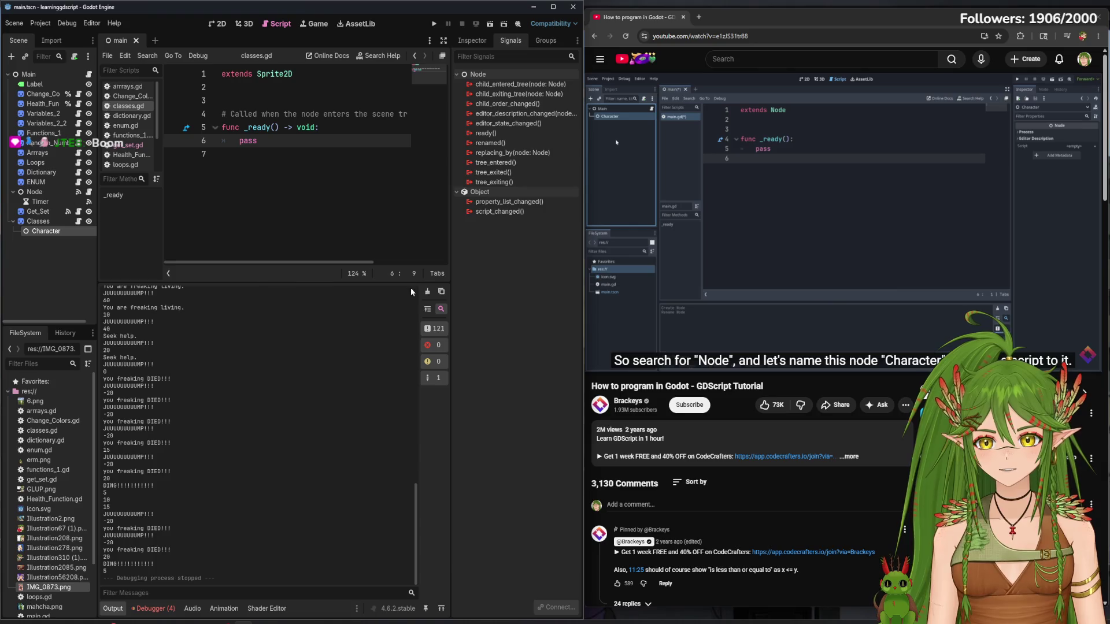
pyautogui.moveTo(275, 280)
pyautogui.mouseDown()
pyautogui.moveTo(289, 485)
pyautogui.moveTo(298, 462)
pyautogui.mouseUp()
# Select the Health_Fun and Character nodes and browse arrrays.gd, enum.gd and get_set.gd.
pyautogui.click(43, 104)
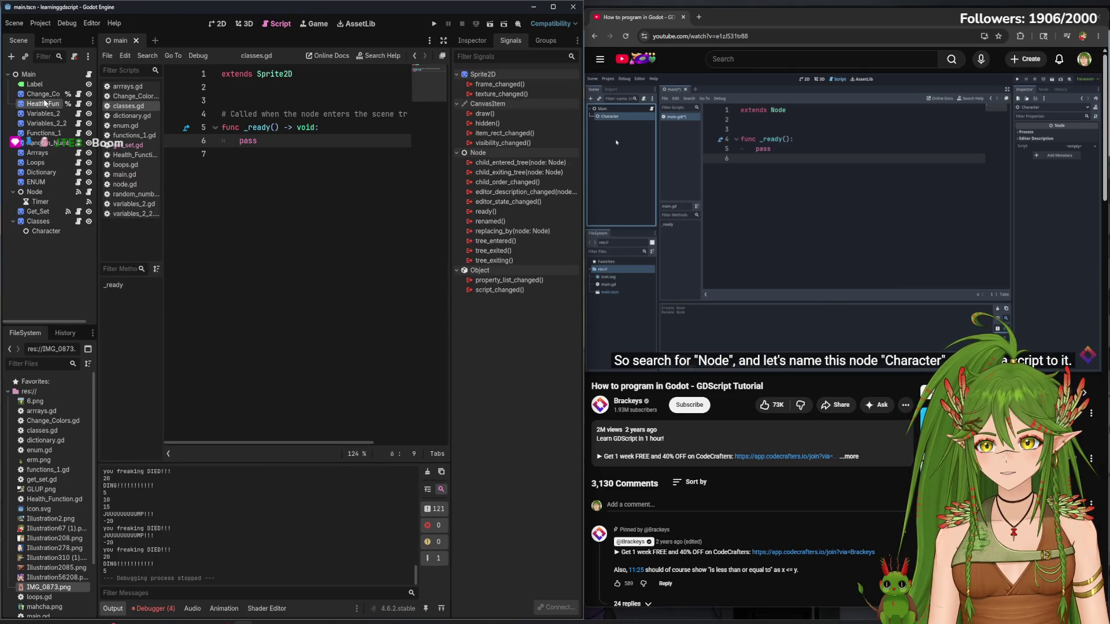
pyautogui.click(46, 230)
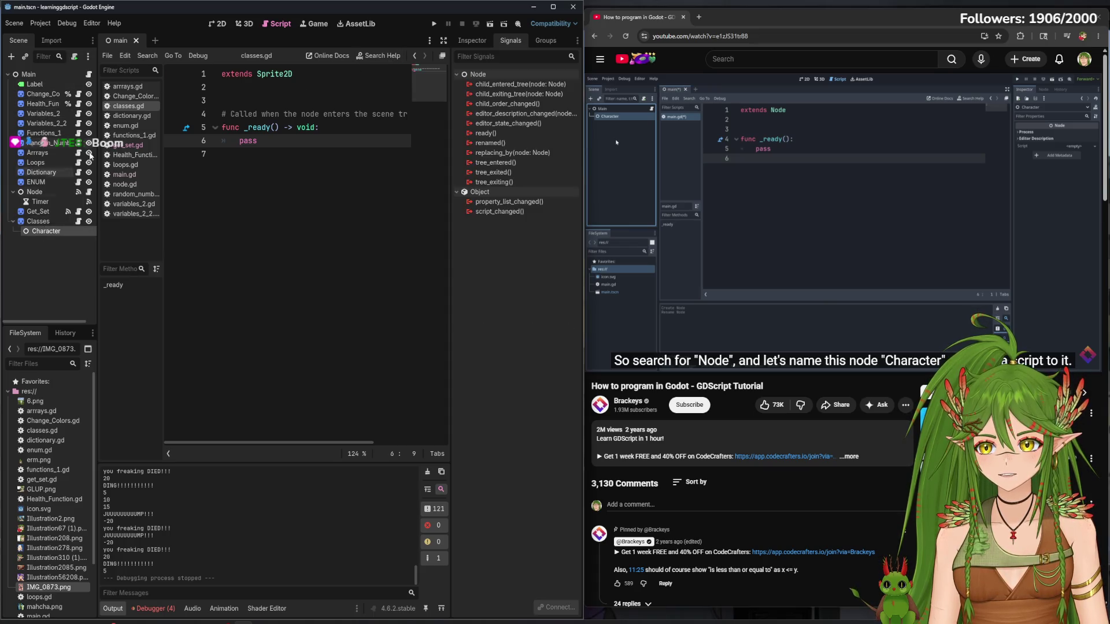
pyautogui.click(128, 87)
pyautogui.click(128, 96)
pyautogui.click(129, 106)
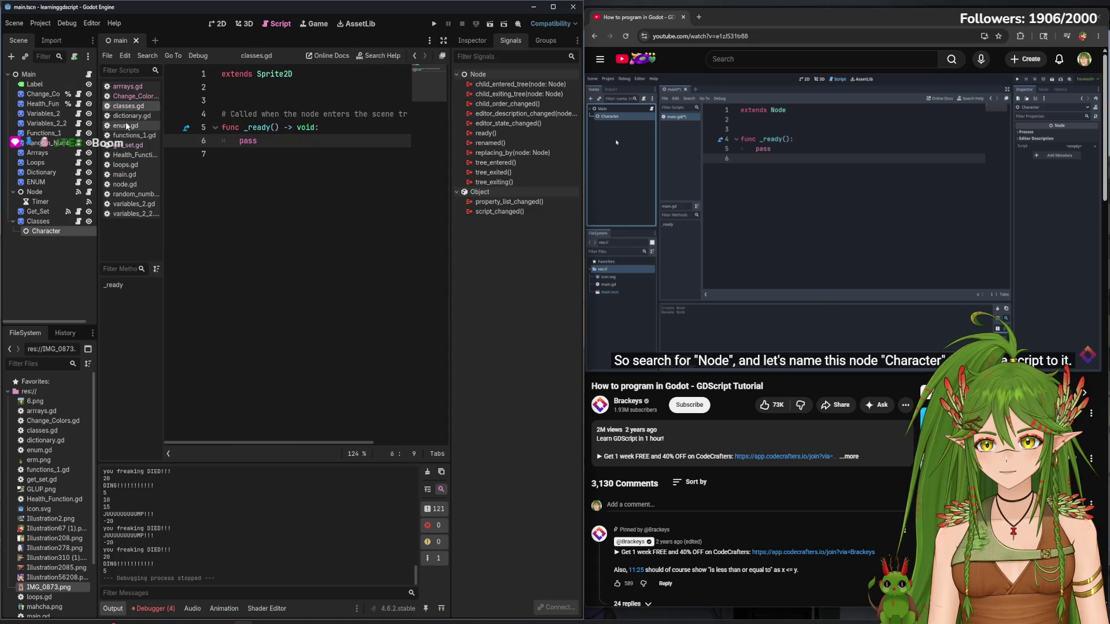
pyautogui.click(126, 125)
pyautogui.click(124, 145)
# Look through Health_Function, loops, random_number and variables_2 scripts, then return to classes.gd.
pyautogui.click(124, 154)
pyautogui.click(123, 165)
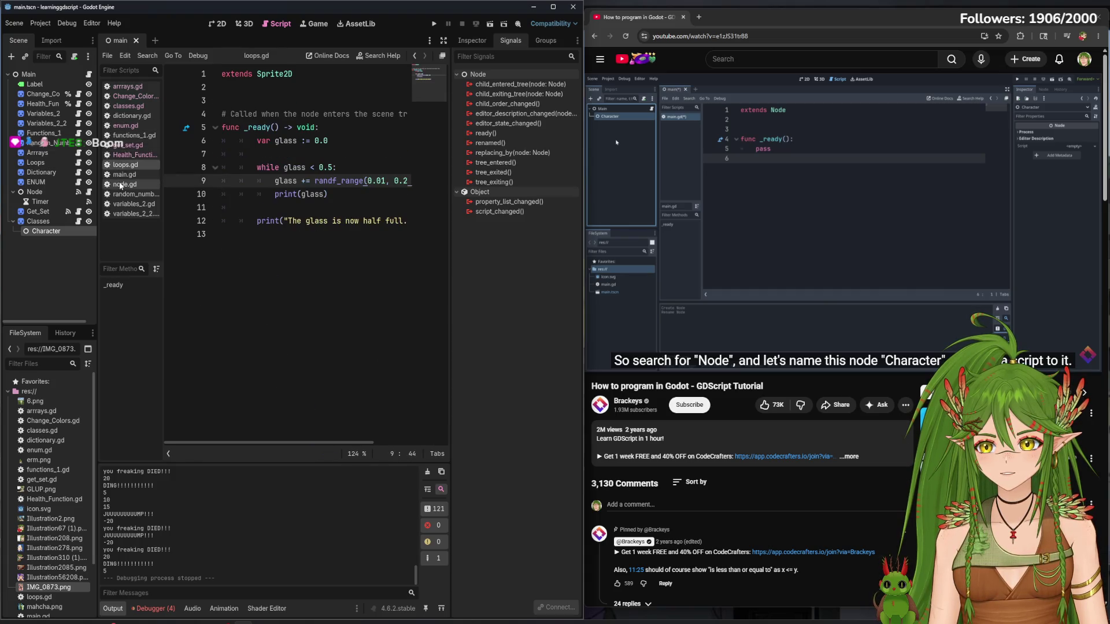
pyautogui.click(120, 195)
pyautogui.click(121, 204)
pyautogui.click(122, 213)
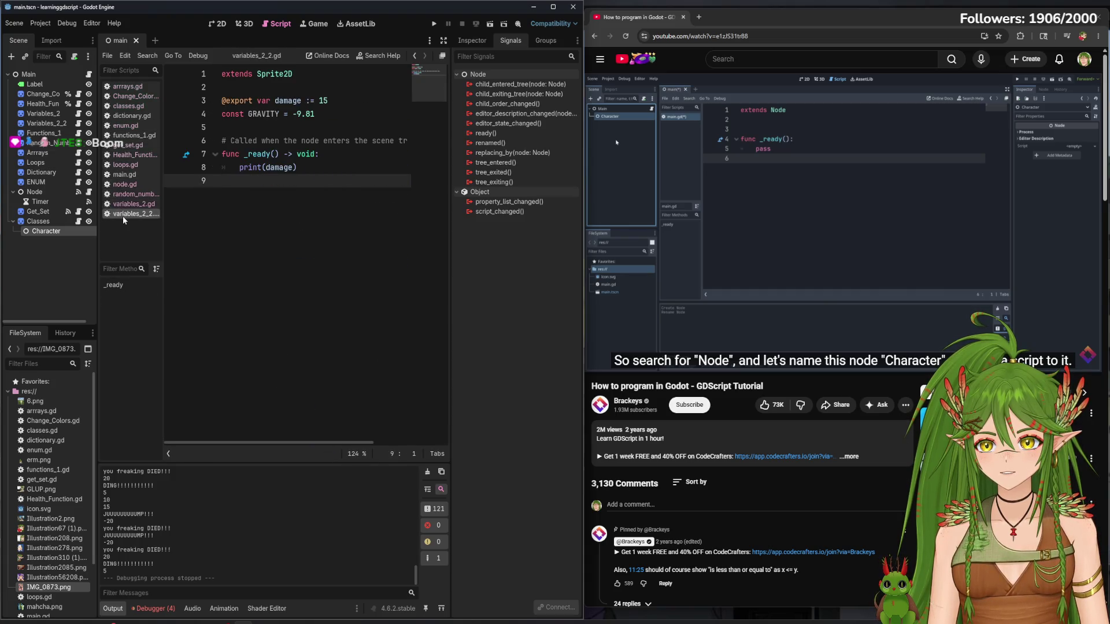
pyautogui.click(139, 85)
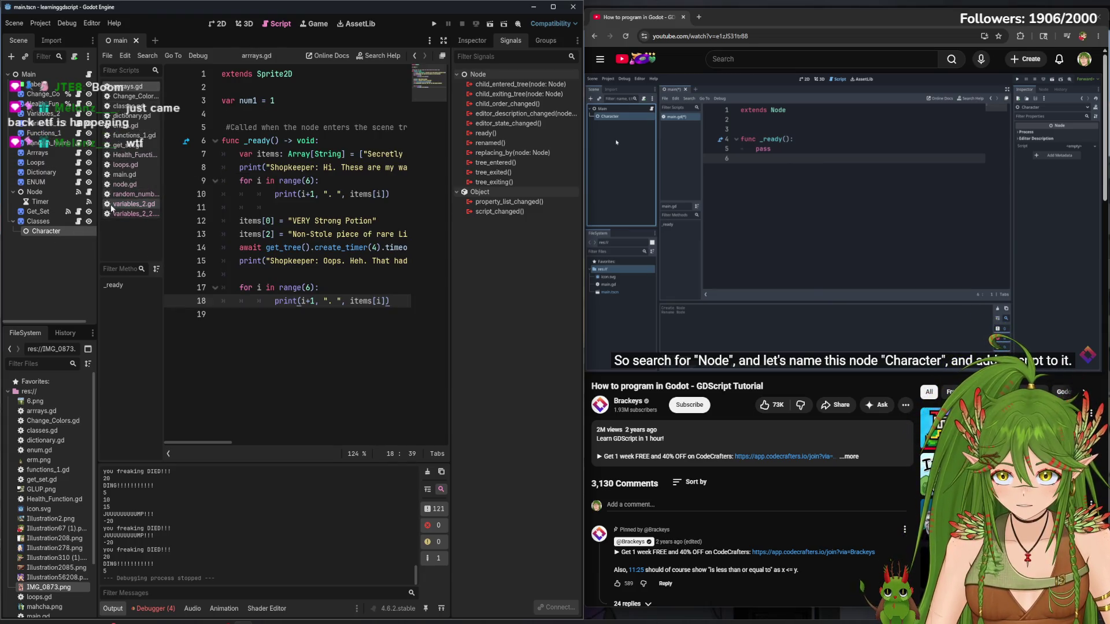
pyautogui.click(126, 106)
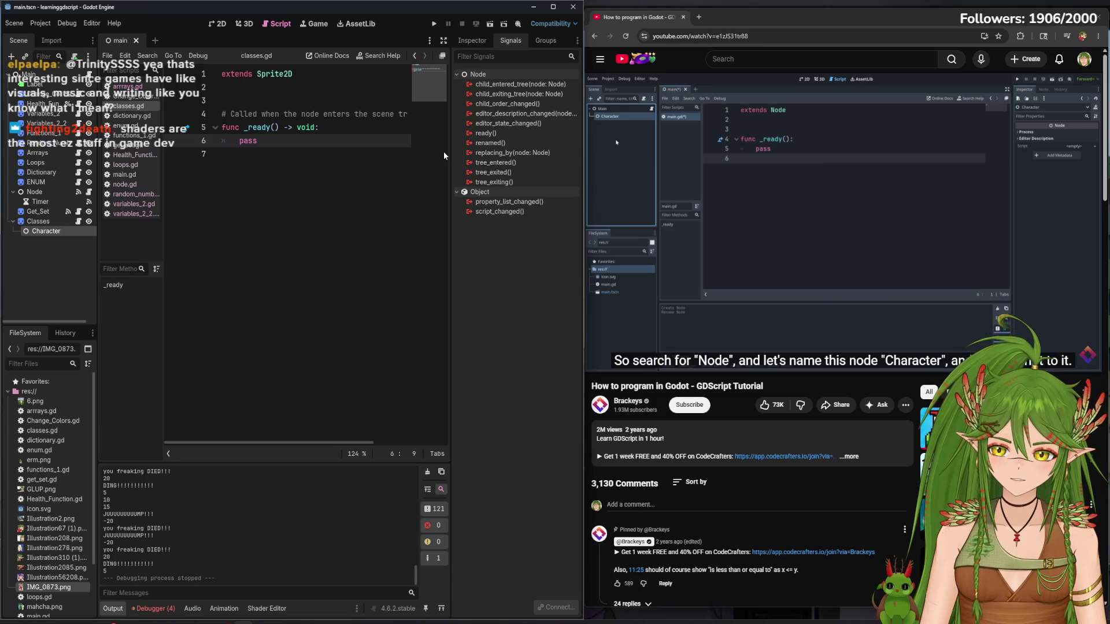
# Attach a new character.gd script to the Character node and delete its template code.
pyautogui.click(594, 116)
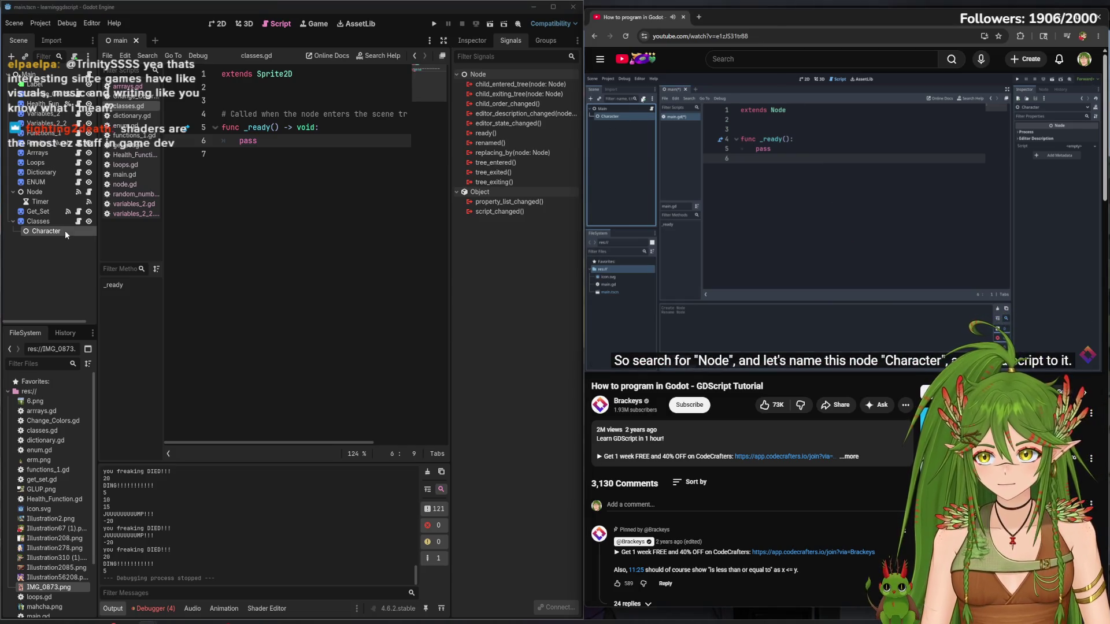
pyautogui.click(75, 57)
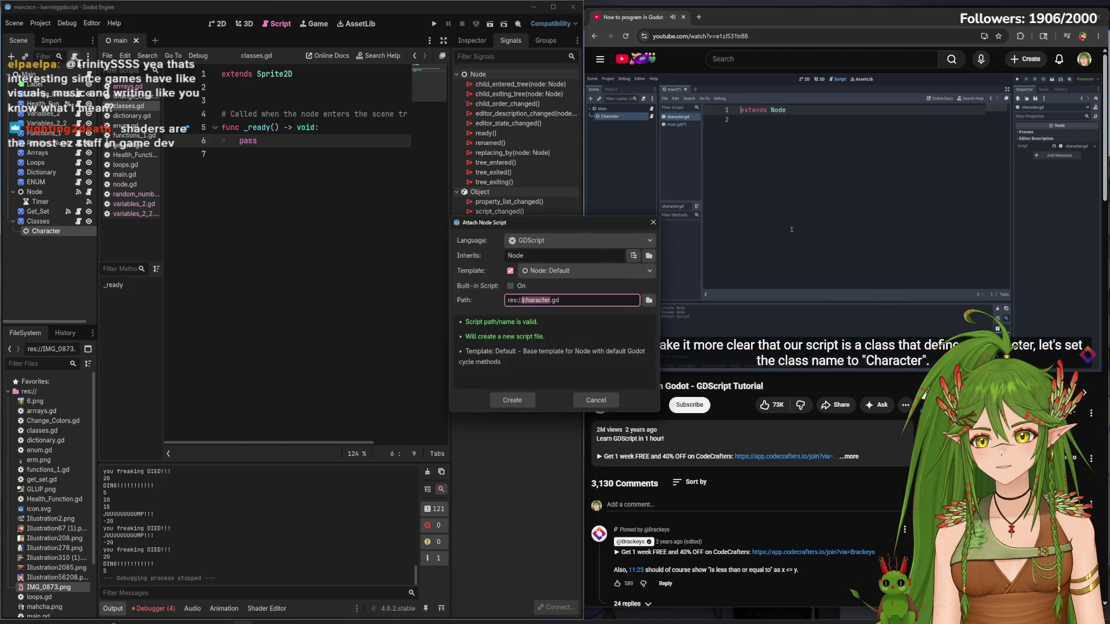
pyautogui.click(517, 399)
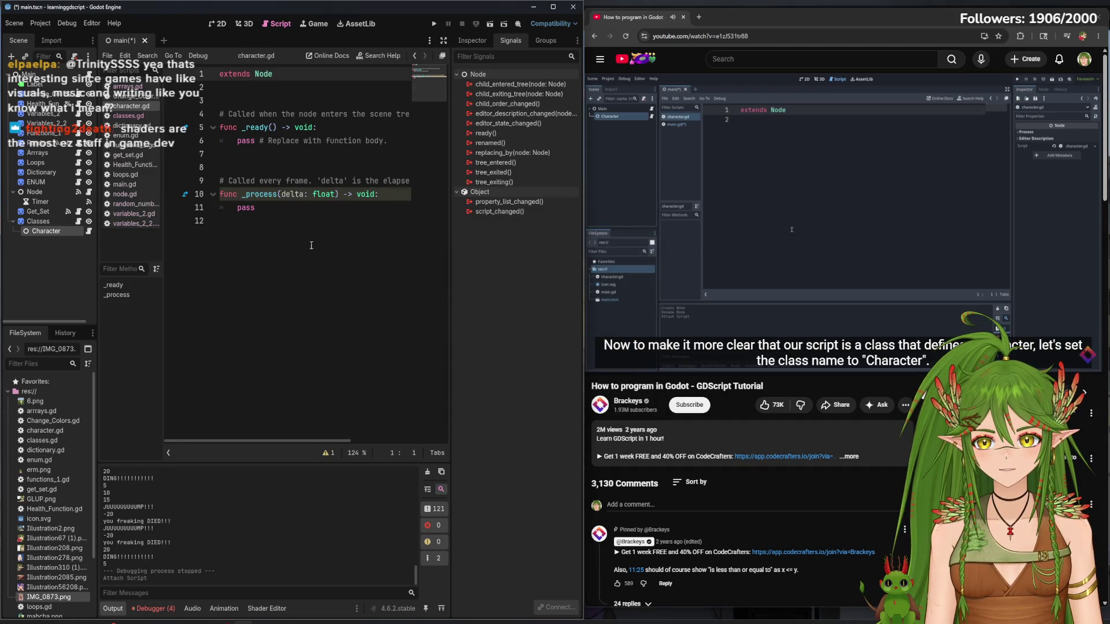
pyautogui.moveTo(279, 219); pyautogui.dragTo(220, 107)
pyautogui.press('BackSpace')
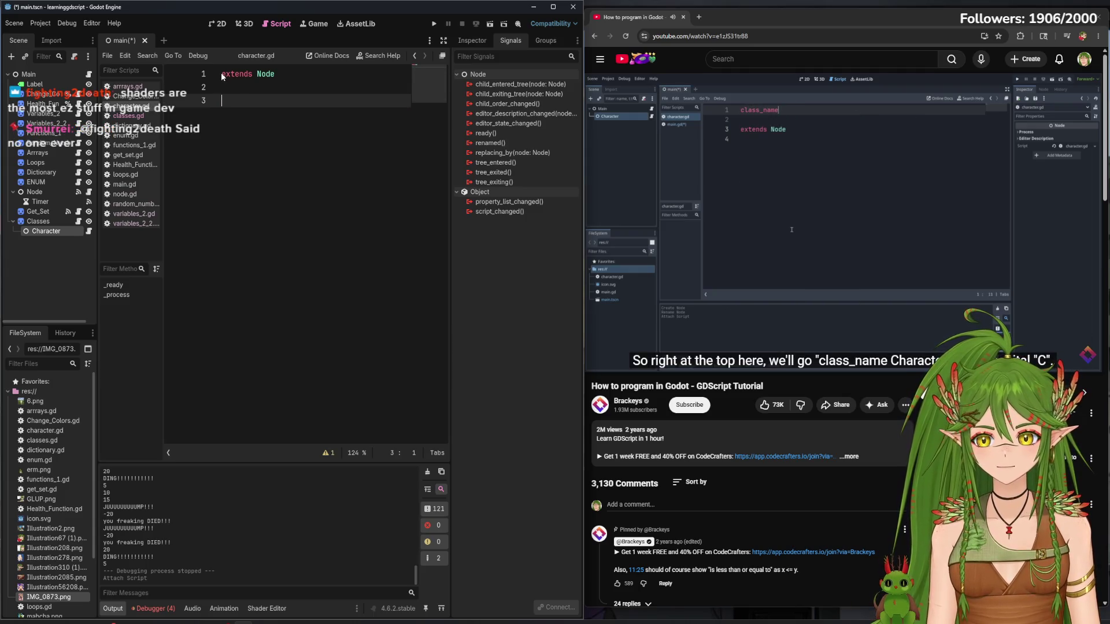
# Add class_name Character above extends Node.
pyautogui.click(223, 77)
pyautogui.press('Return')
pyautogui.press('Return')
pyautogui.press('Up')
pyautogui.press('Up')
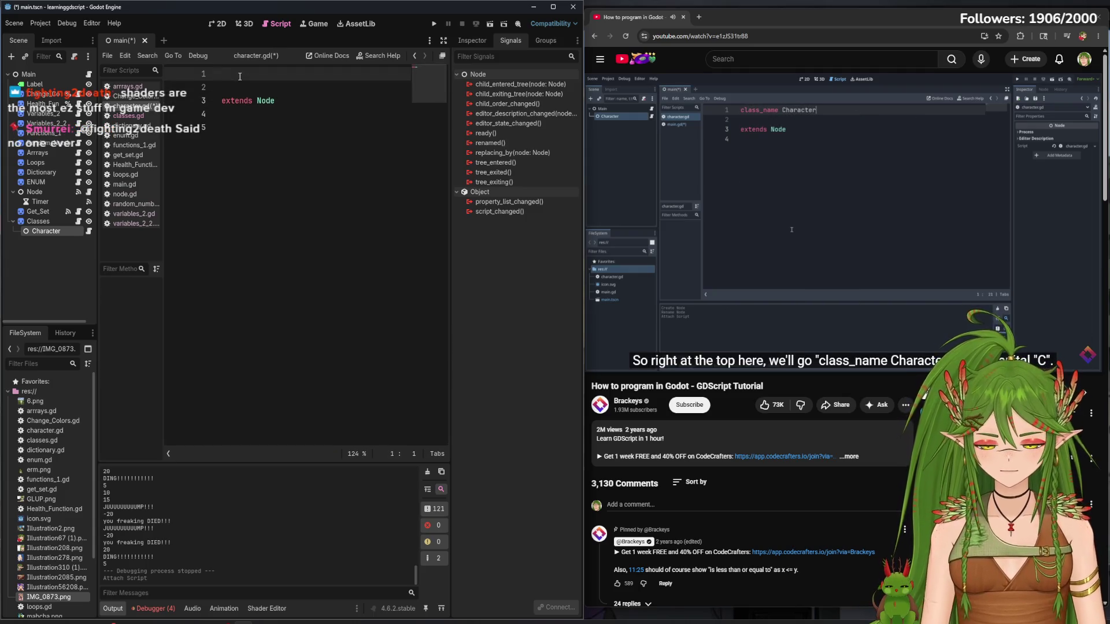
pyautogui.write('class_name ')
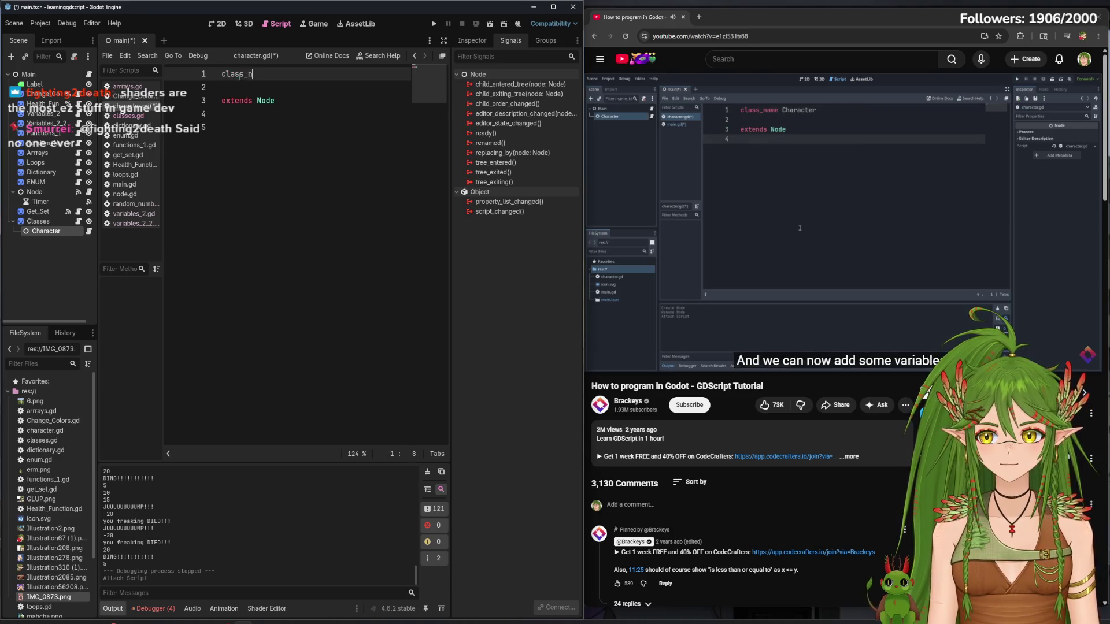
pyautogui.write('Charact')
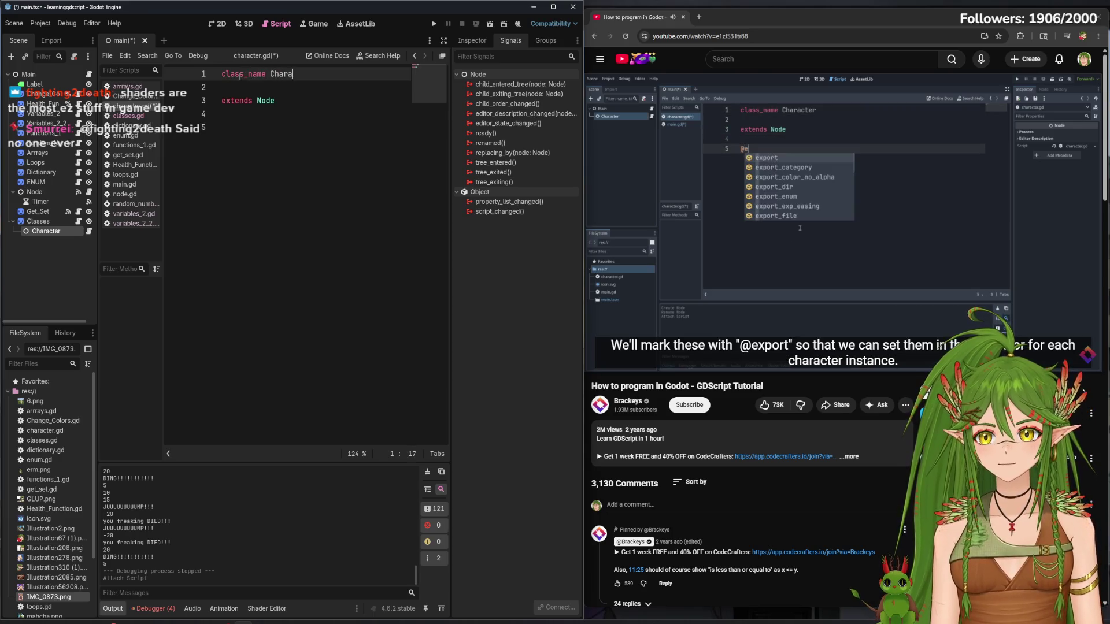
pyautogui.write('er')
pyautogui.click(281, 117)
pyautogui.press('Return')
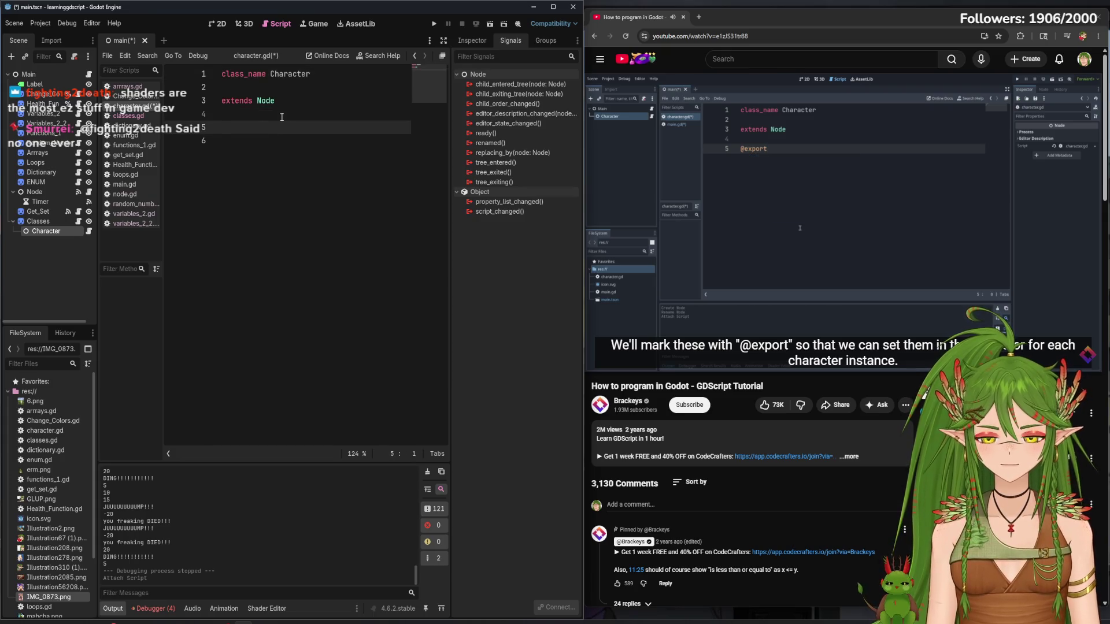
pyautogui.write('@export')
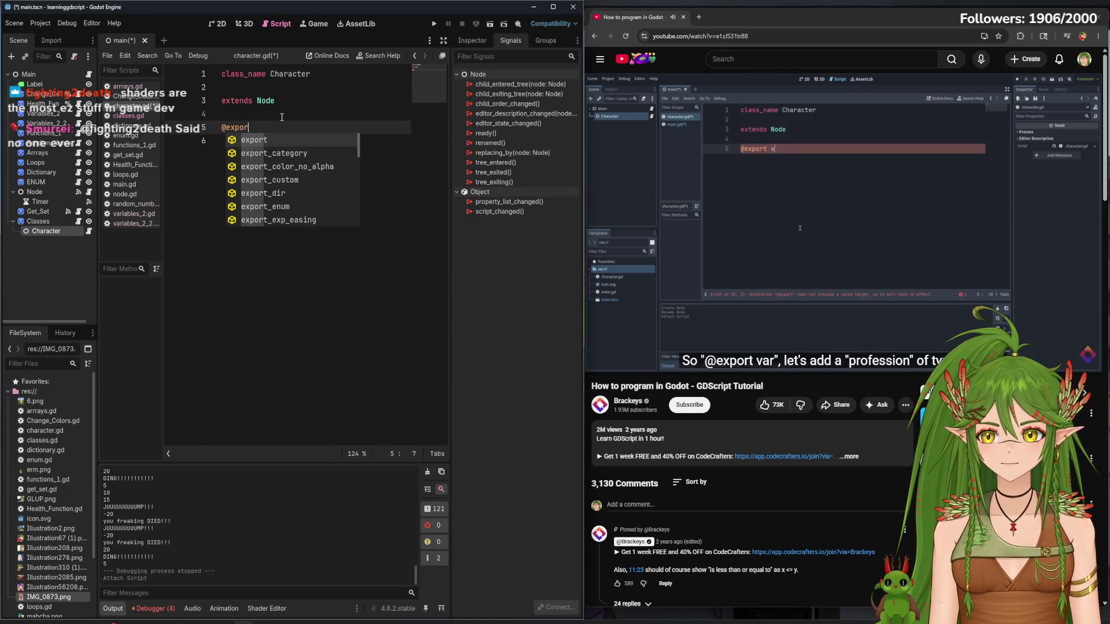
pyautogui.write(' var prof')
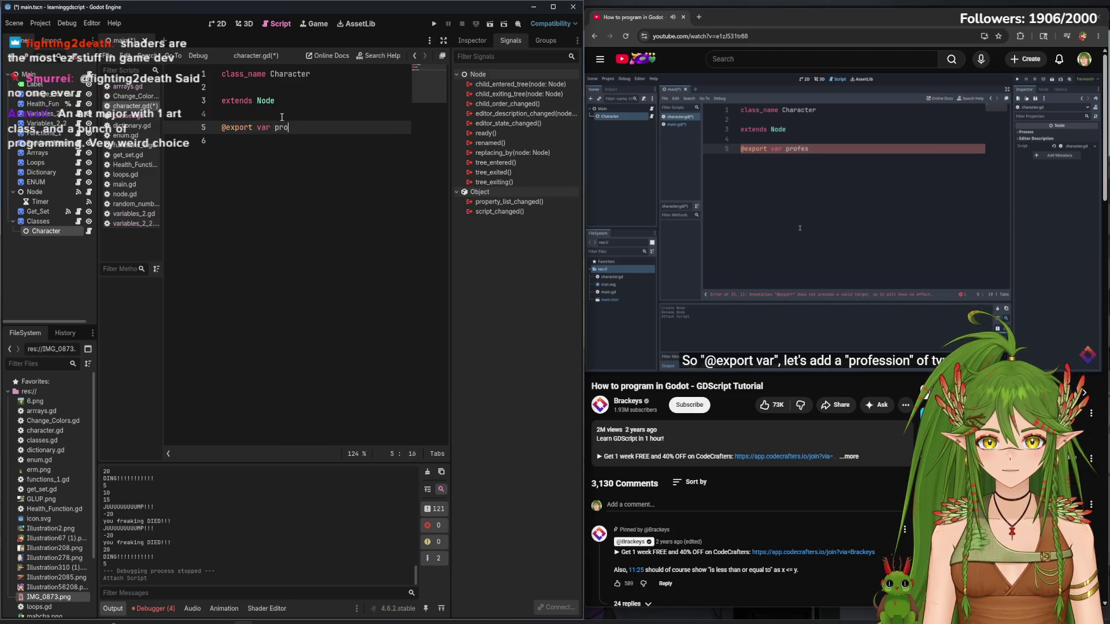
pyautogui.write('ession ')
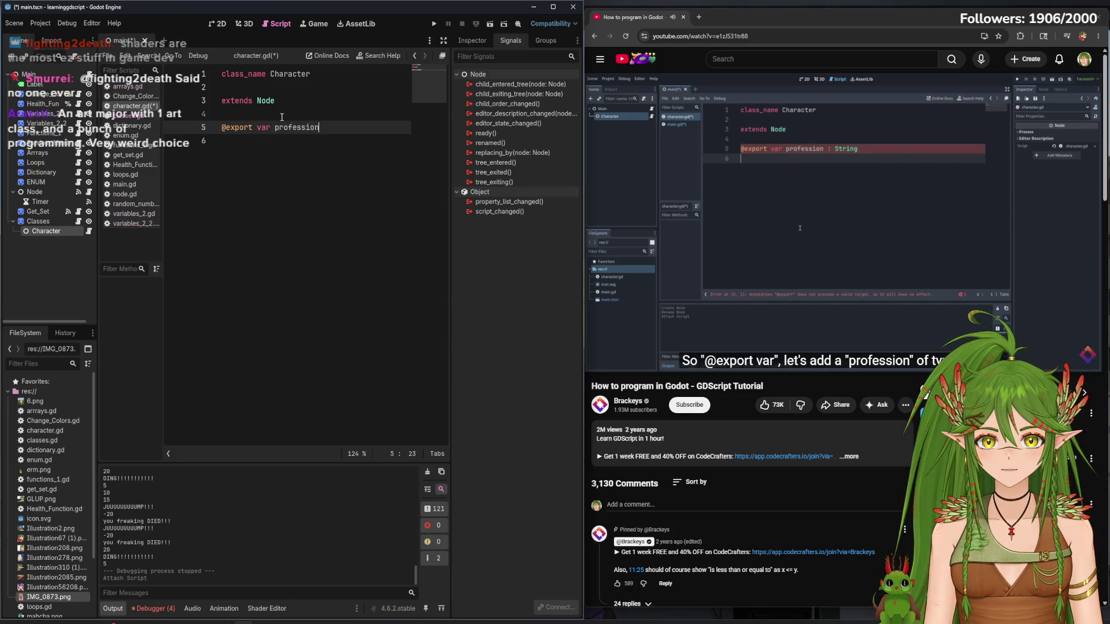
pyautogui.write(': String')
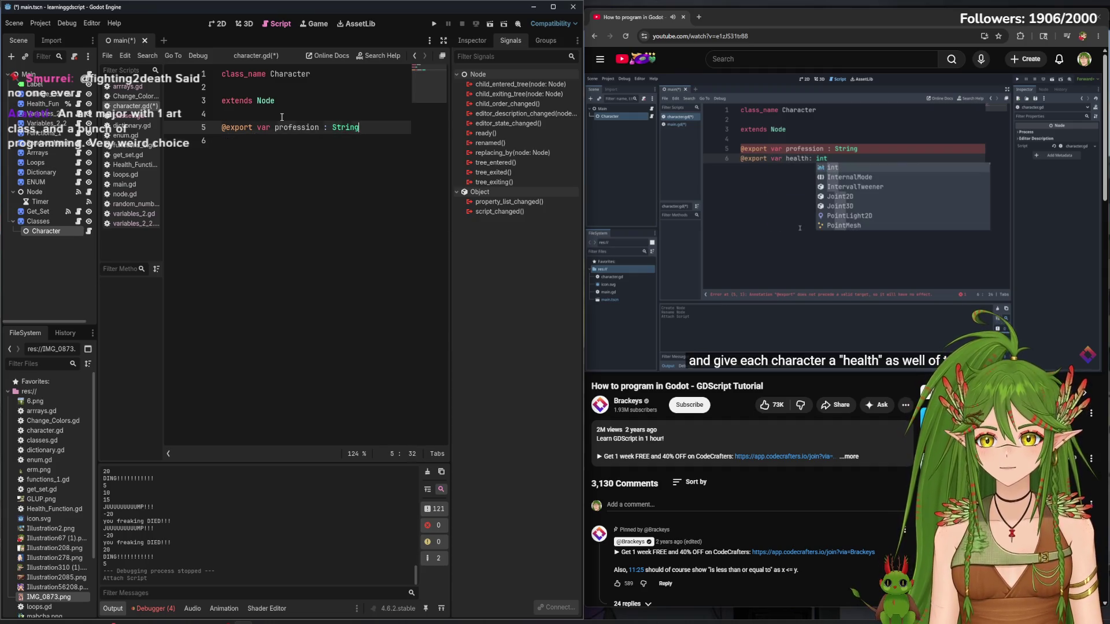
pyautogui.press('Return')
pyautogui.write('@export var health:')
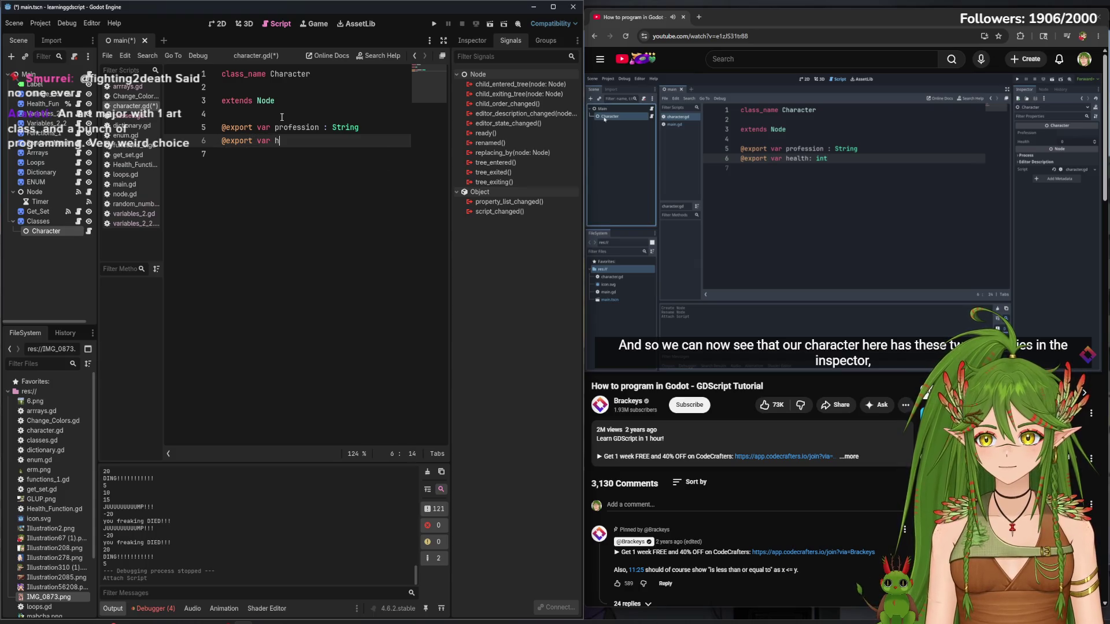
pyautogui.write(' int')
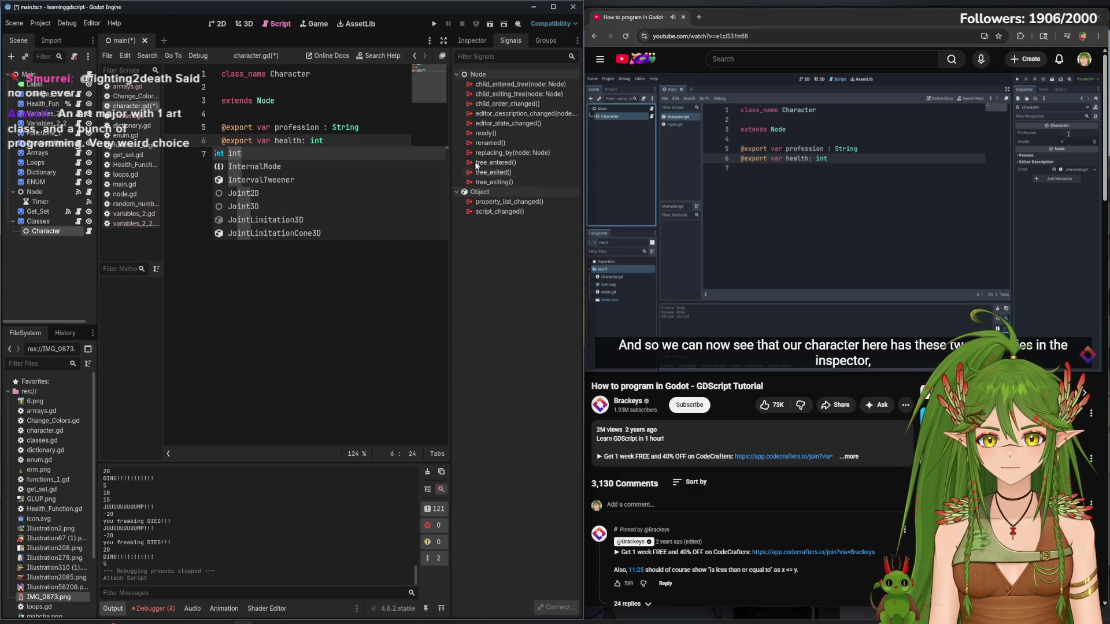
pyautogui.click(776, 216)
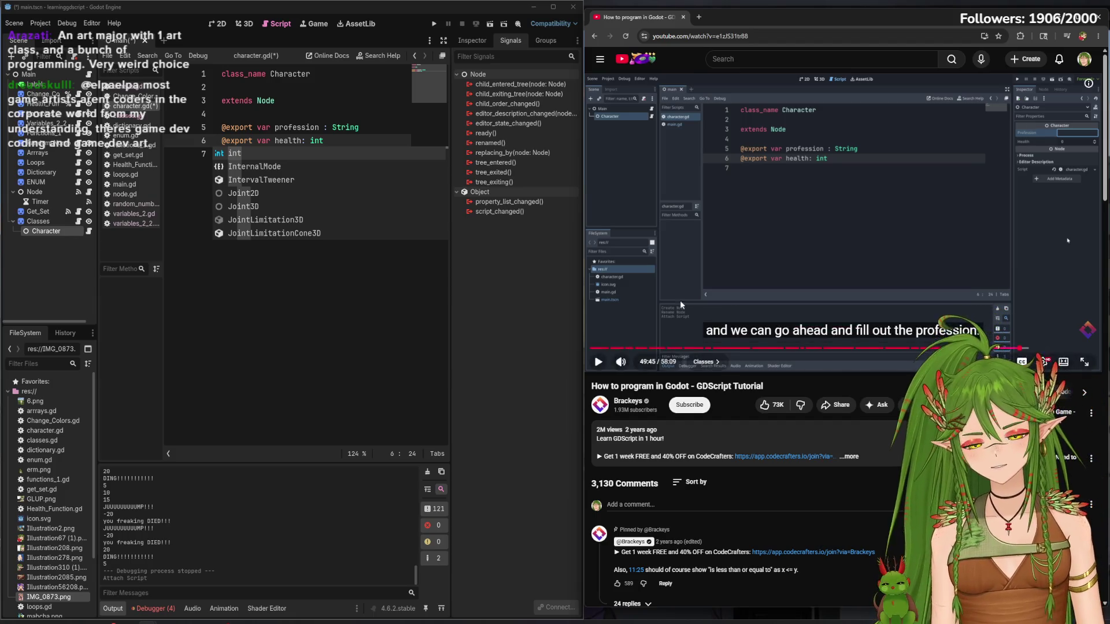
pyautogui.press('Escape')
pyautogui.press('Down')
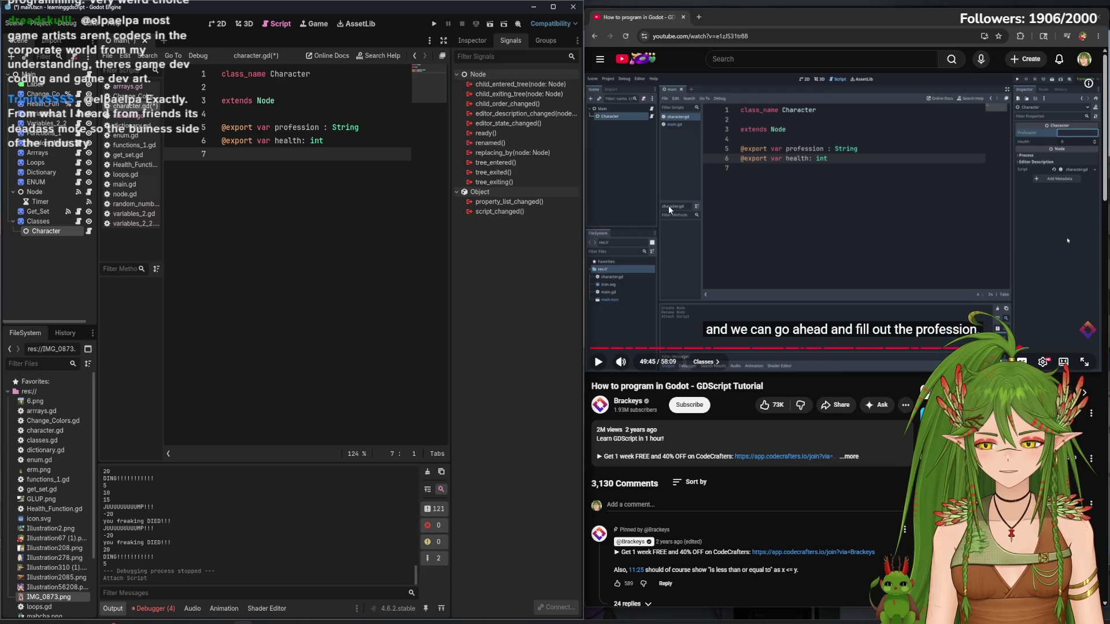
pyautogui.click(857, 209)
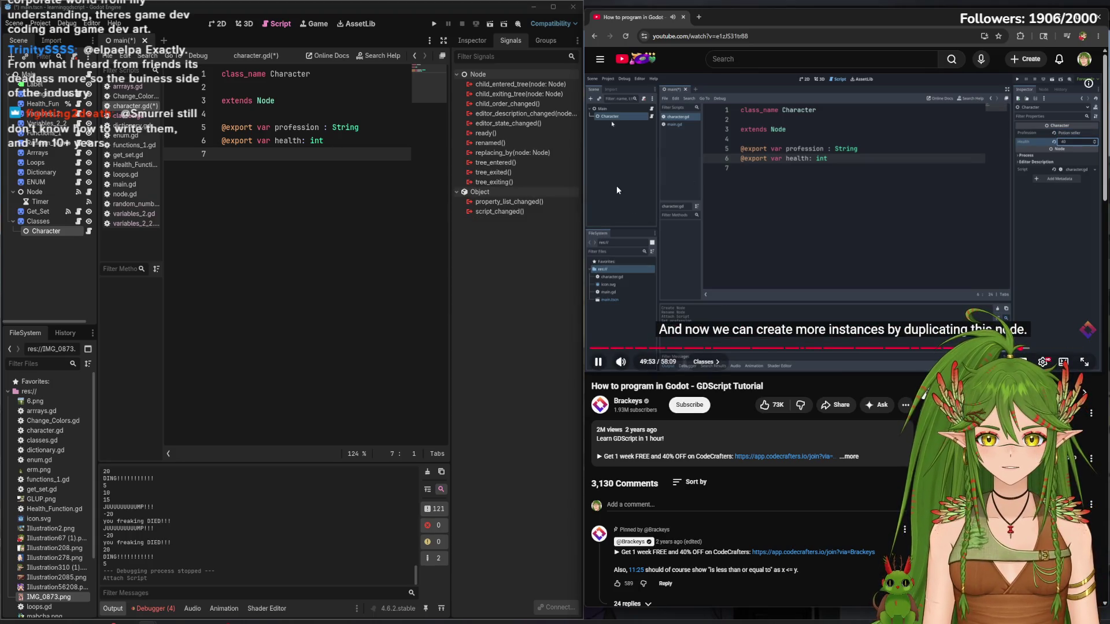
# Set the Character node's Health to 40 in the Inspector.
pyautogui.click(775, 218)
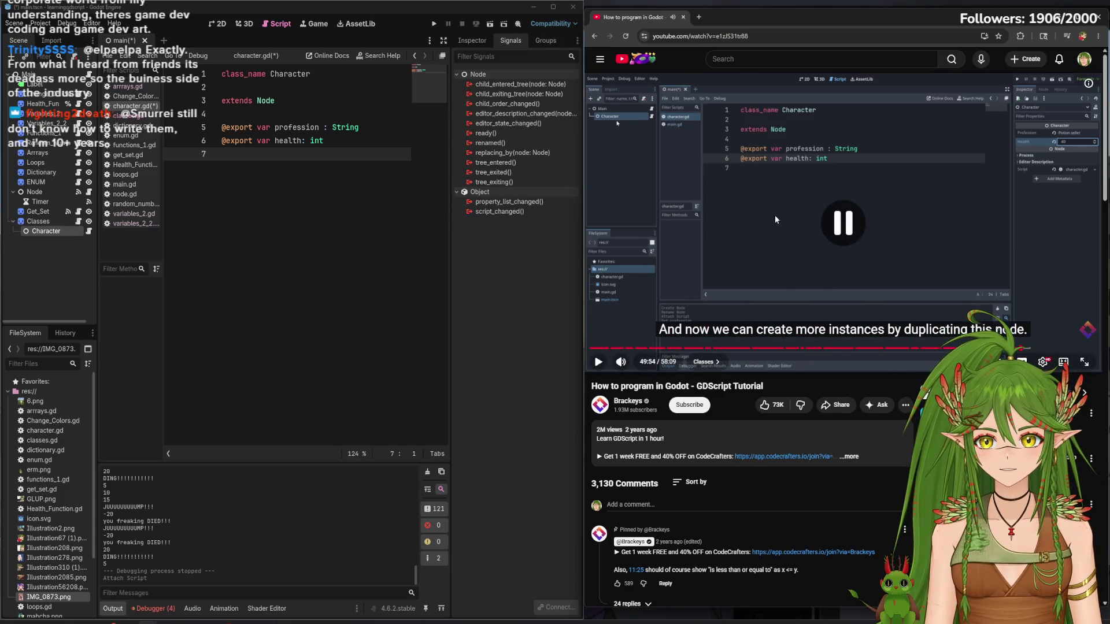
pyautogui.click(465, 41)
pyautogui.click(533, 132)
pyautogui.write('40')
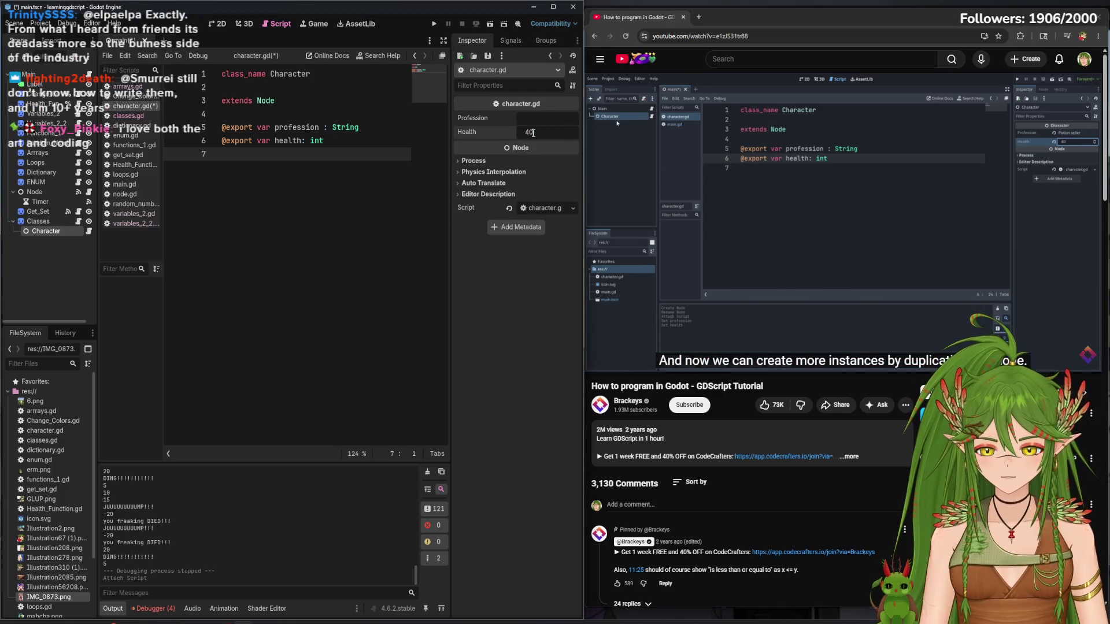
pyautogui.click(705, 169)
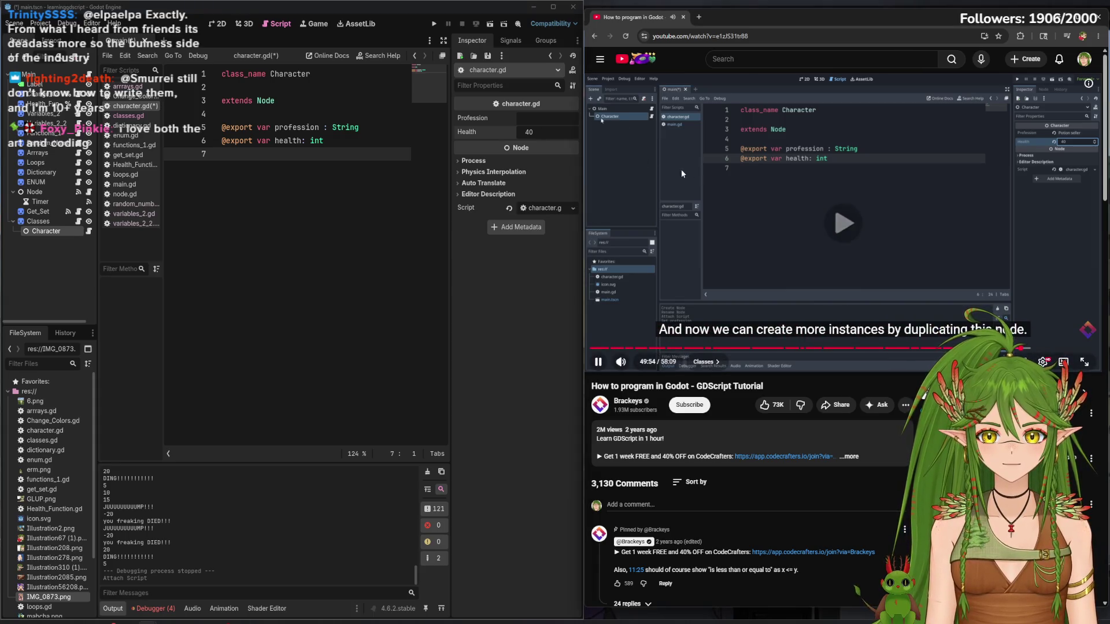
# Duplicate Character and give Character2 profession 'poop scooper' and health 50.
pyautogui.click(58, 230)
pyautogui.hotkey('ctrl', 'd')
pyautogui.hotkey('ctrl', 'd')
pyautogui.click(62, 242)
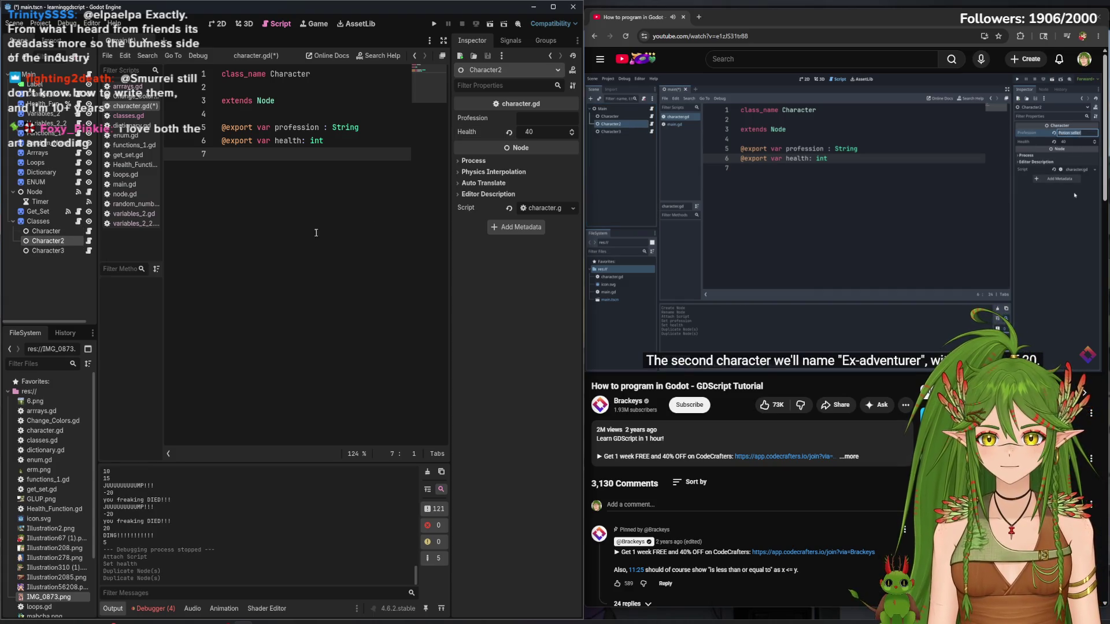
pyautogui.click(535, 120)
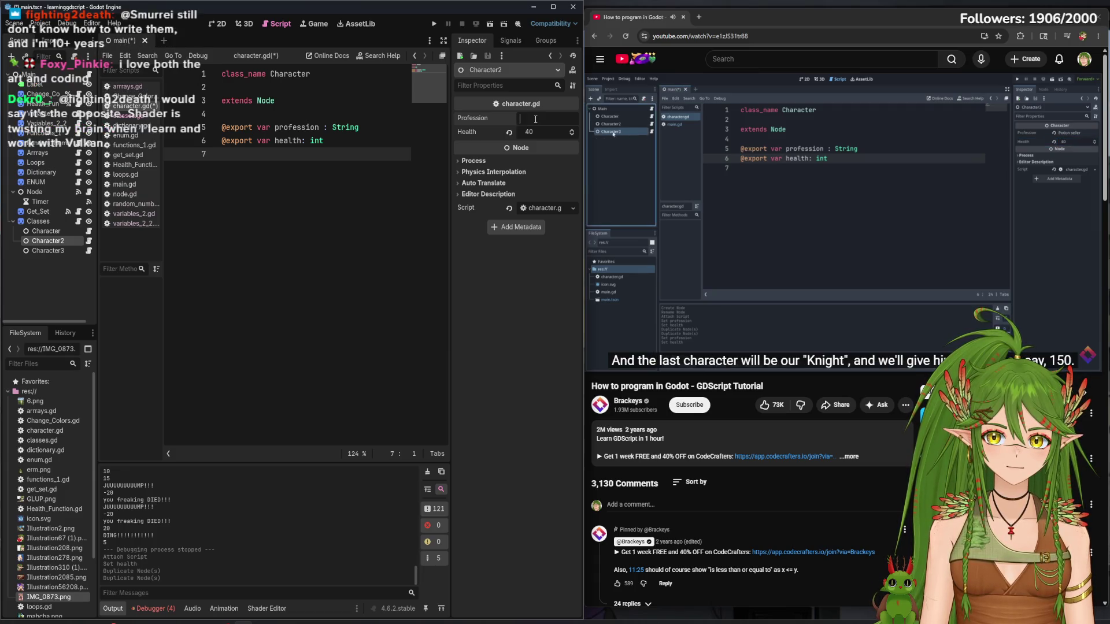
pyautogui.write('poop sco')
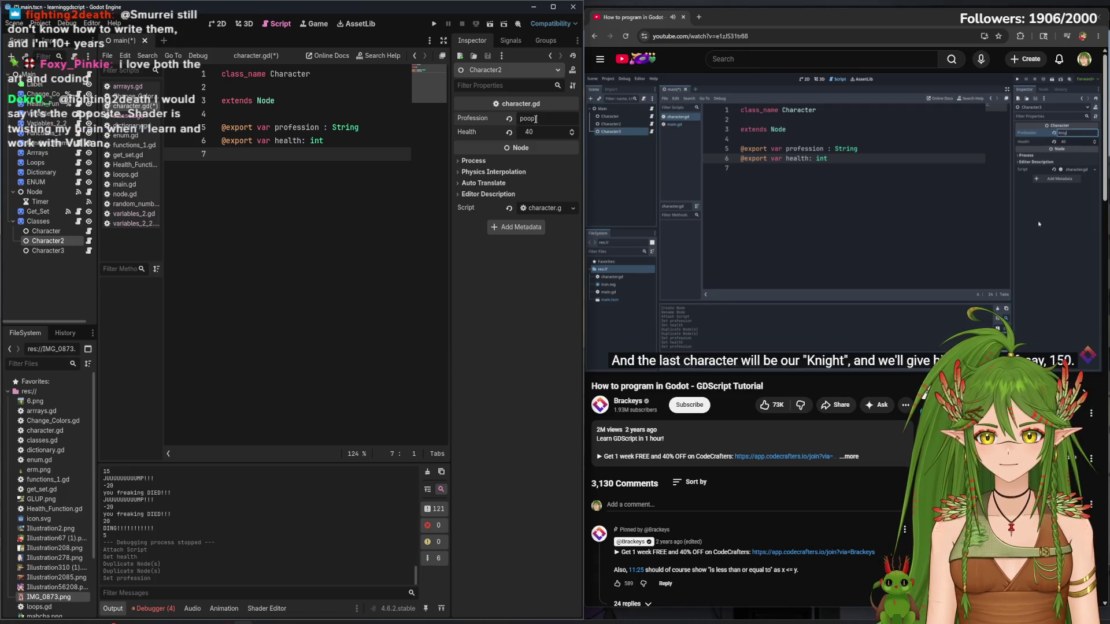
pyautogui.write('oper')
pyautogui.moveTo(548, 133); pyautogui.dragTo(545, 131)
pyautogui.click(528, 134)
pyautogui.press('BackSpace')
pyautogui.write('50')
pyautogui.press('Return')
# Give Character3 profession 'beautifud lady' and raise its health to 145.
pyautogui.click(48, 251)
pyautogui.click(535, 121)
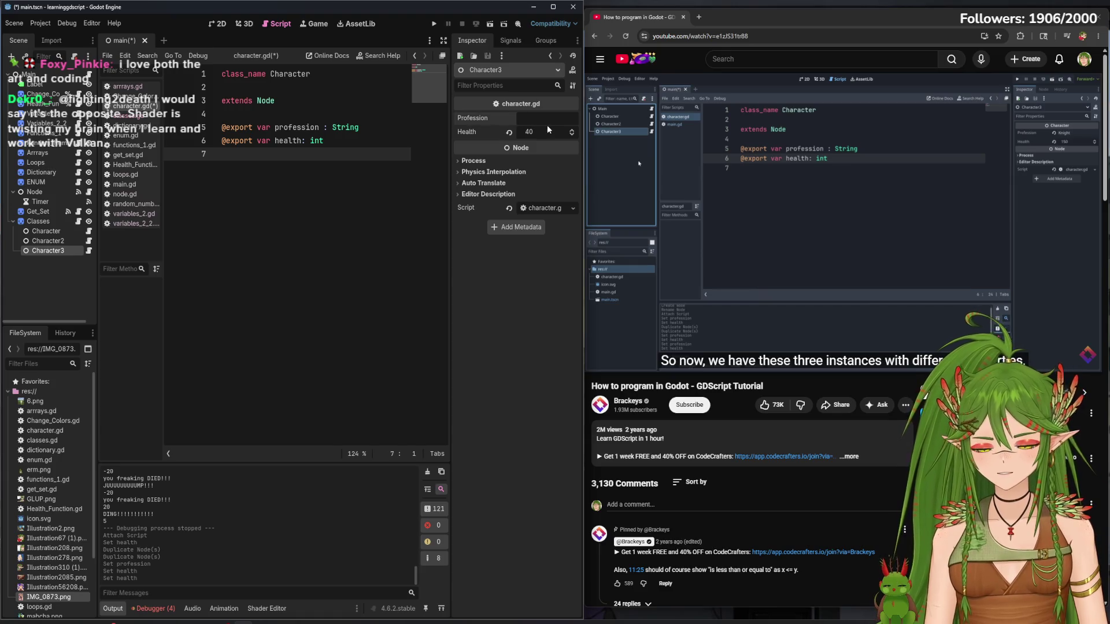
pyautogui.write('beautiful arm')
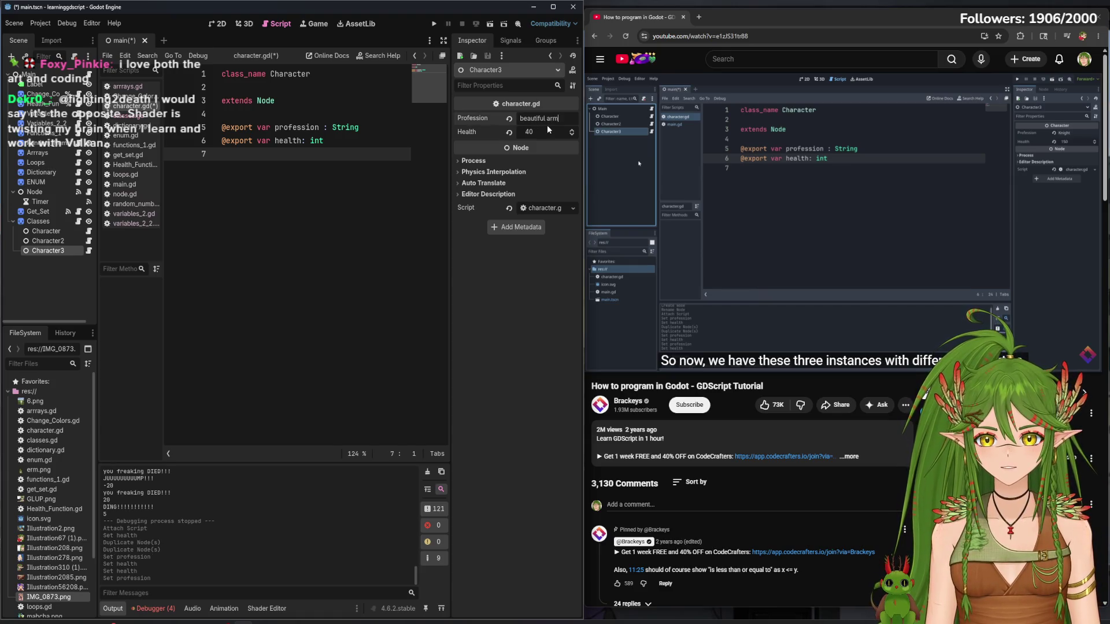
pyautogui.write('d lady')
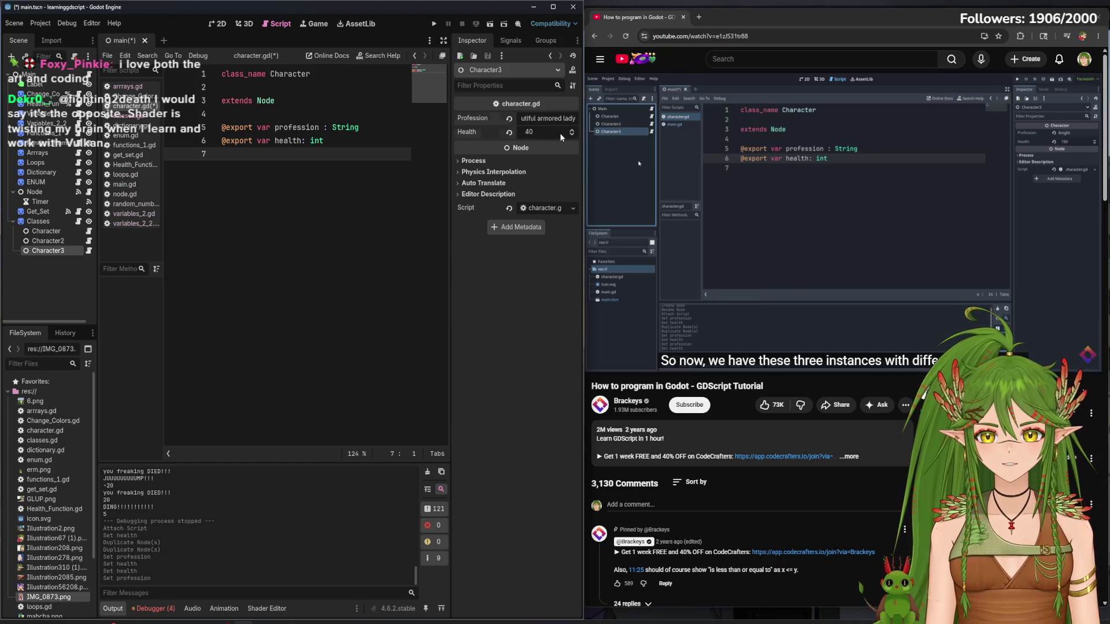
pyautogui.moveTo(560, 137); pyautogui.dragTo(578, 137)
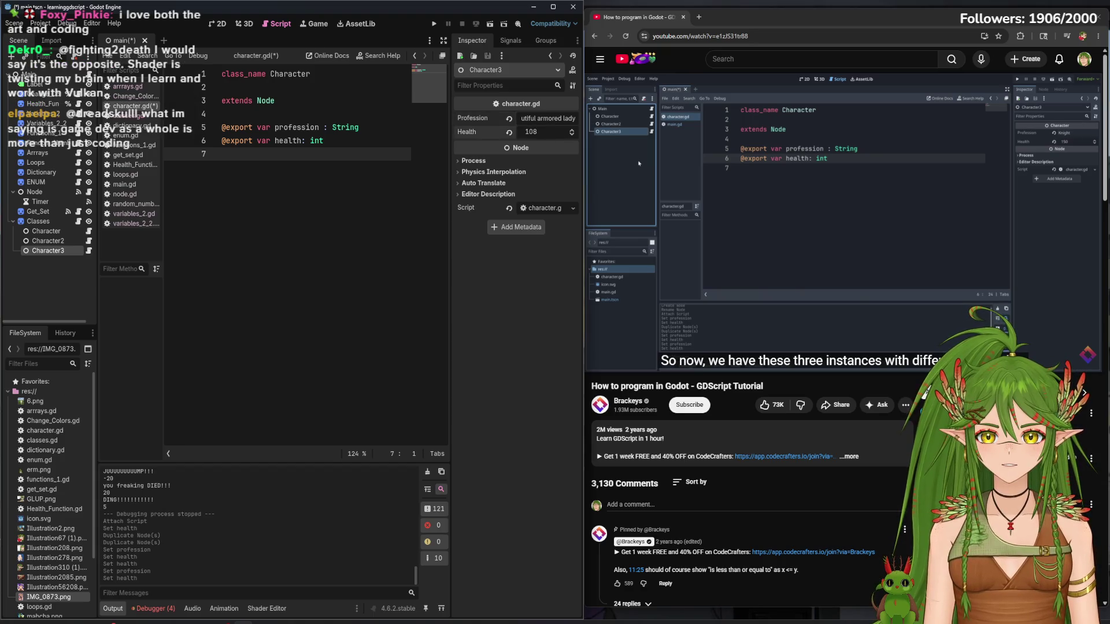
# Set the original Character's profession to 'bum' and health 45, then review all three characters.
pyautogui.click(45, 230)
pyautogui.click(526, 117)
pyautogui.write('bum')
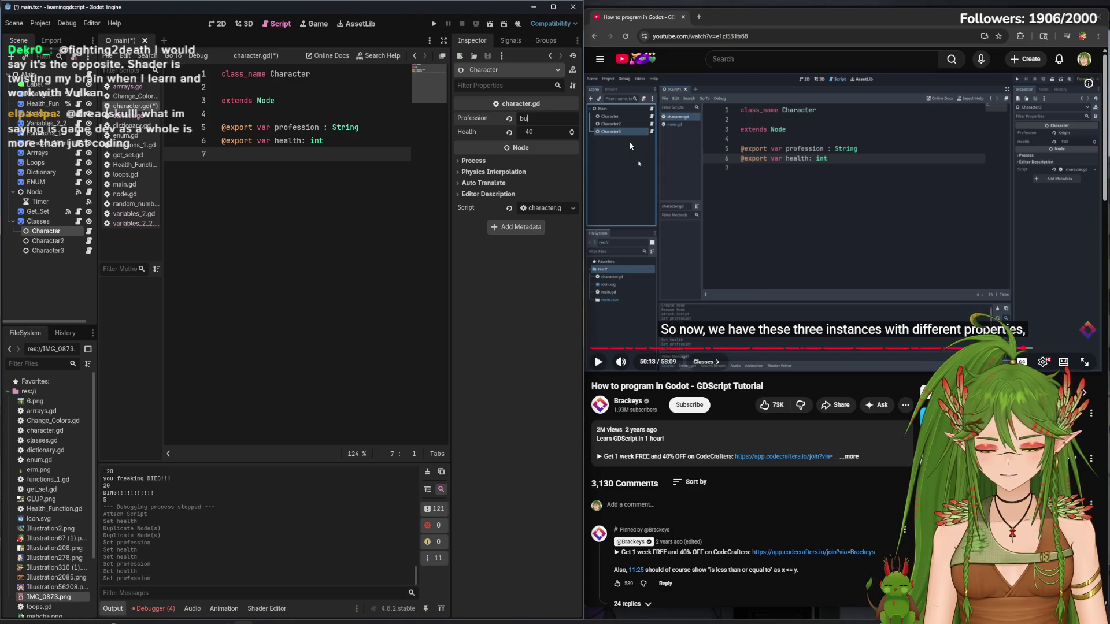
pyautogui.click(539, 131)
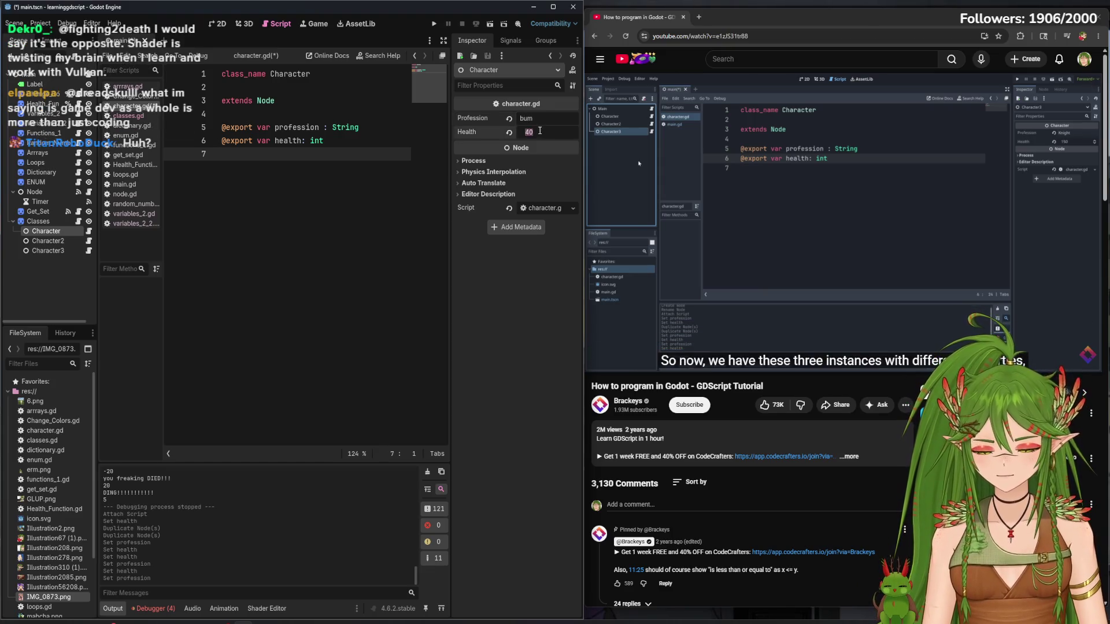
pyautogui.write('4')
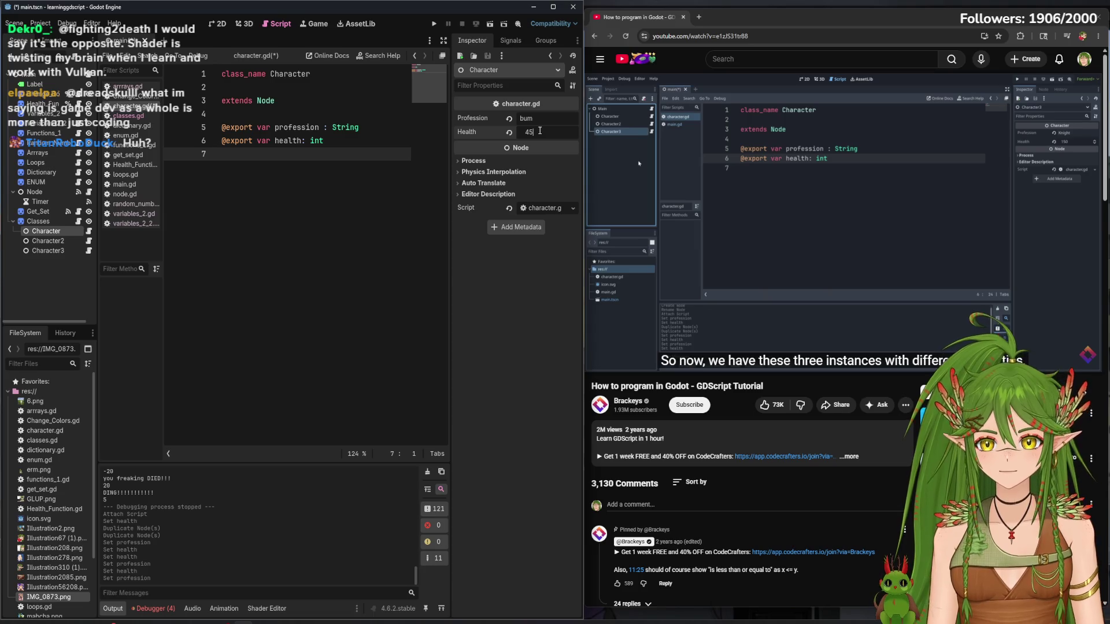
pyautogui.press('Return')
pyautogui.click(58, 243)
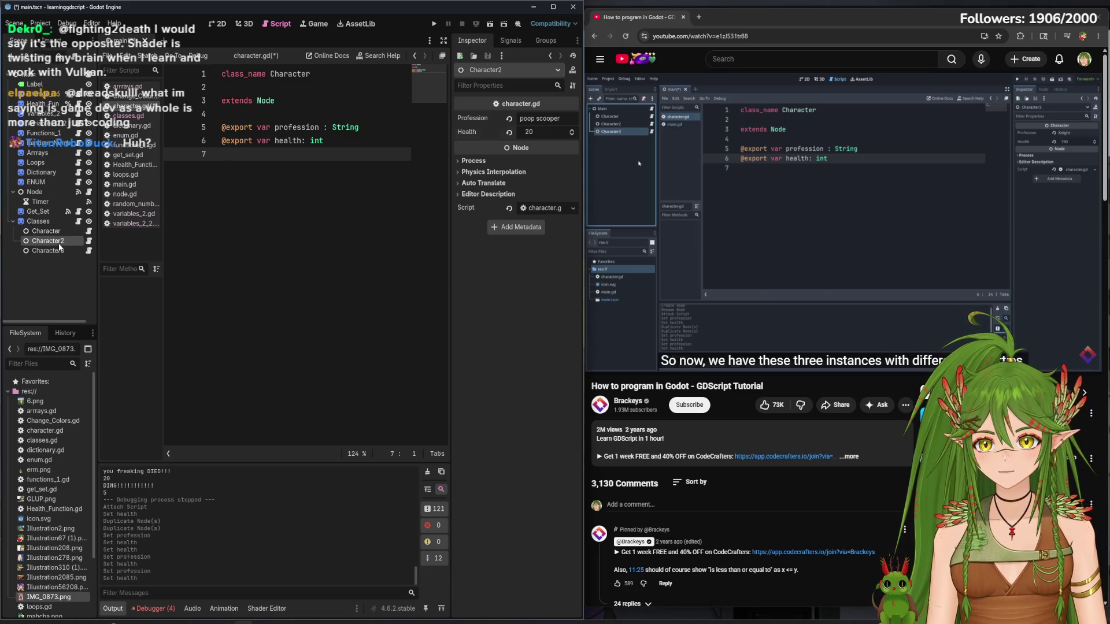
pyautogui.click(48, 250)
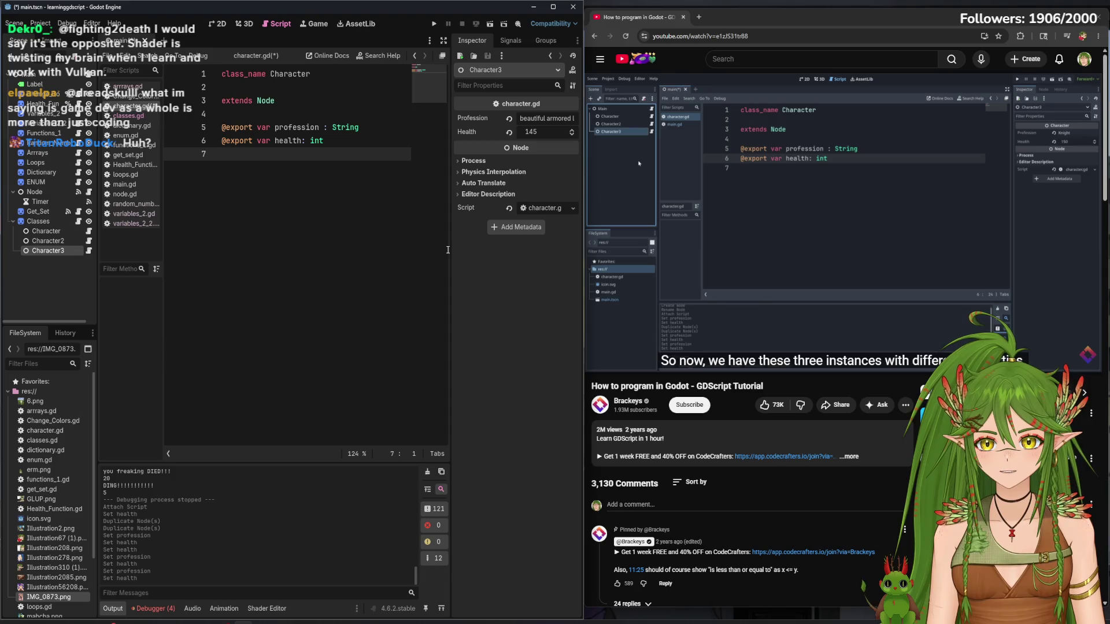
pyautogui.moveTo(450, 248)
pyautogui.mouseDown()
pyautogui.moveTo(335, 249)
pyautogui.moveTo(488, 248)
pyautogui.moveTo(433, 249)
pyautogui.moveTo(458, 248)
pyautogui.mouseUp()
pyautogui.click(828, 225)
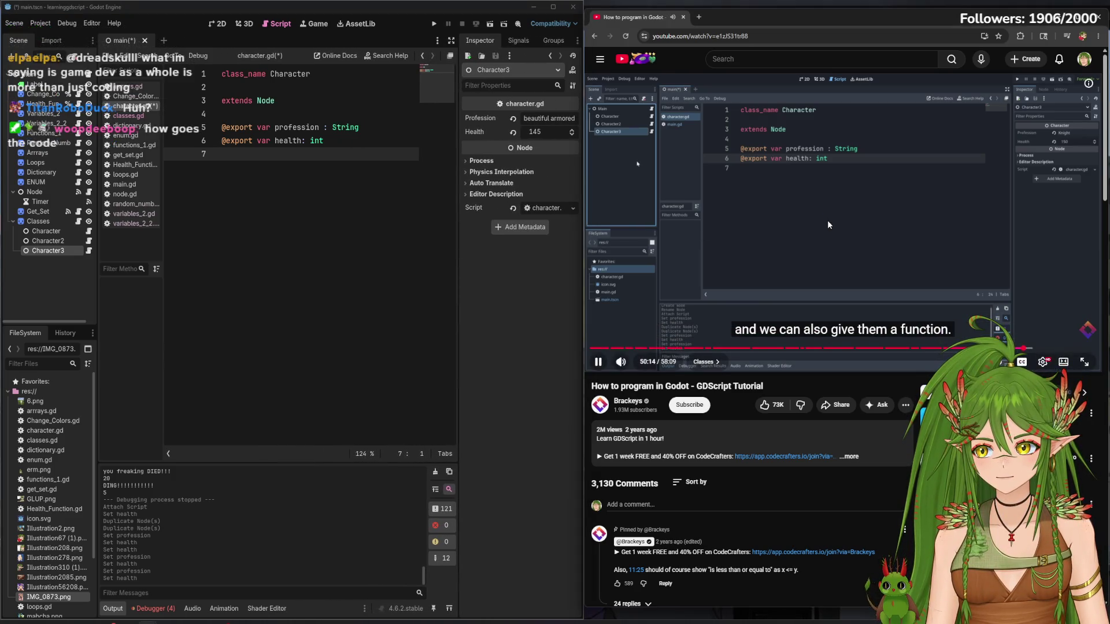
# Run the project, enlarge the Output panel, and scroll through every script's printed messages.
pyautogui.click(805, 227)
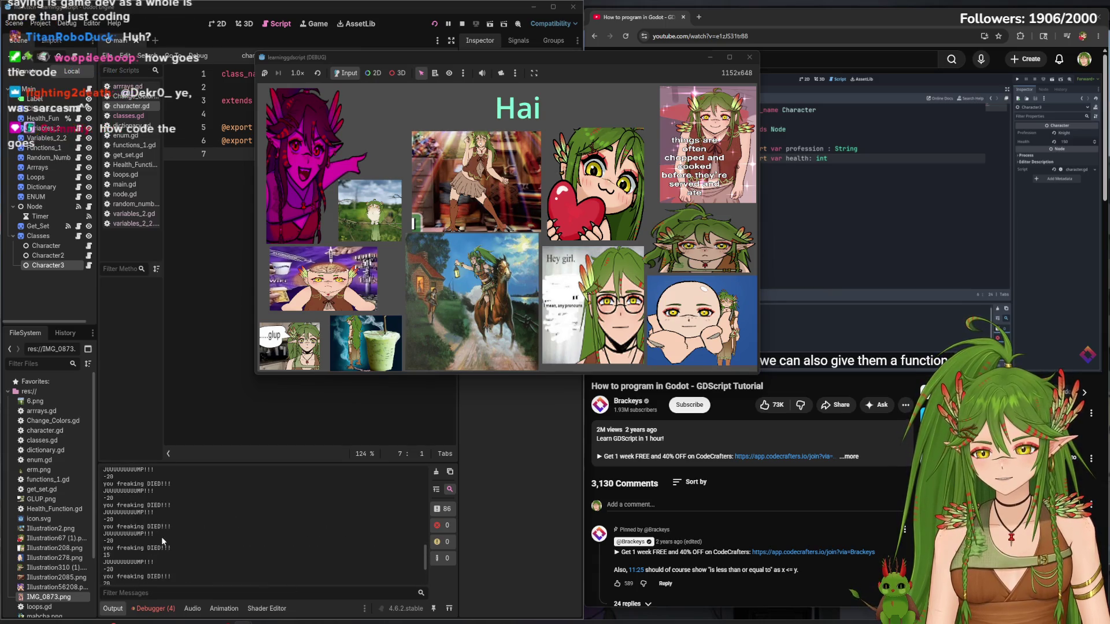
pyautogui.scroll(15, 199, 546)
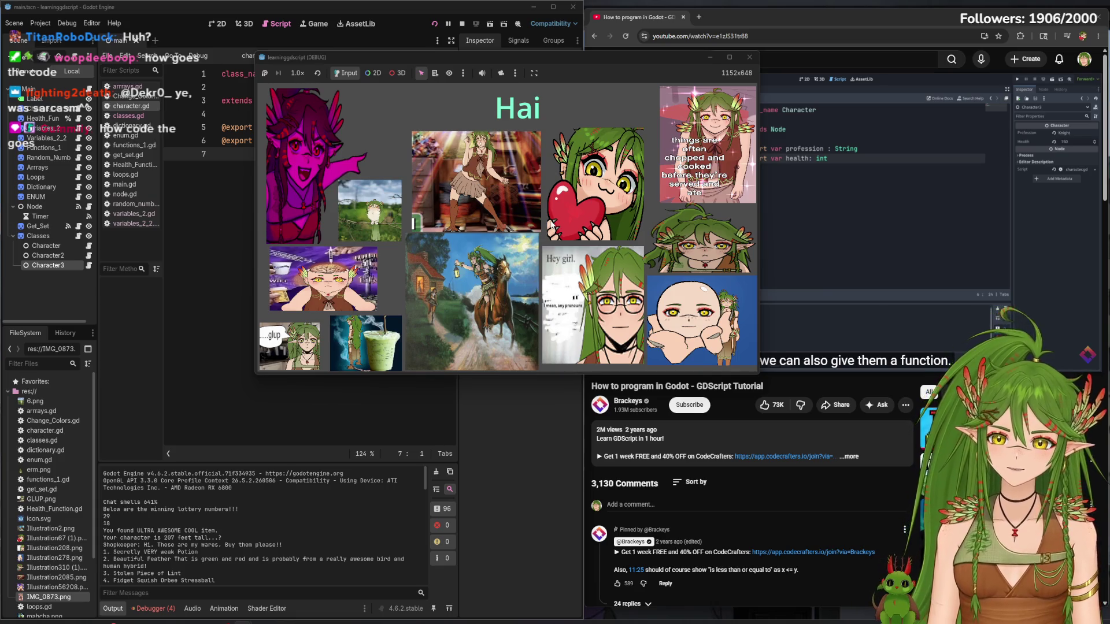
pyautogui.scroll(-3, 261, 553)
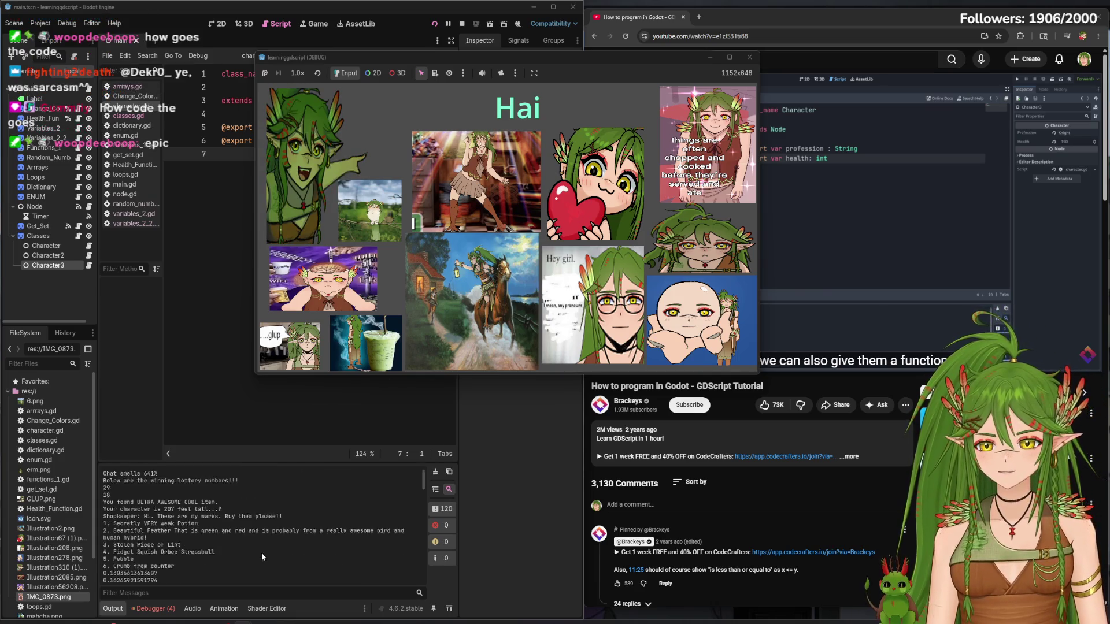
pyautogui.scroll(-3, 262, 552)
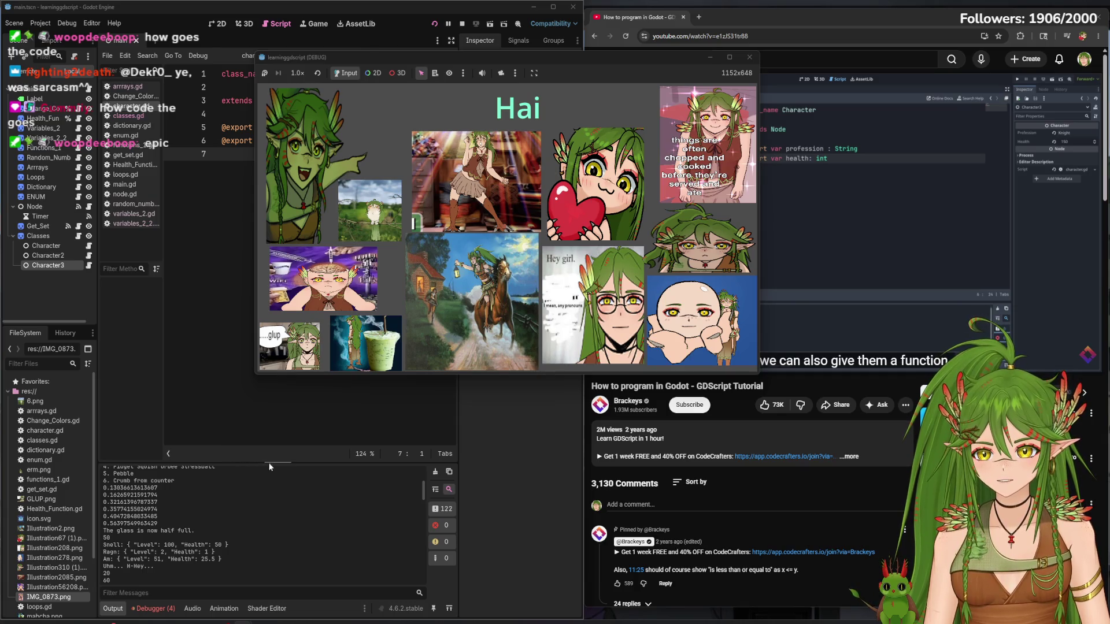
pyautogui.moveTo(268, 462); pyautogui.dragTo(272, 379)
pyautogui.scroll(3, 279, 487)
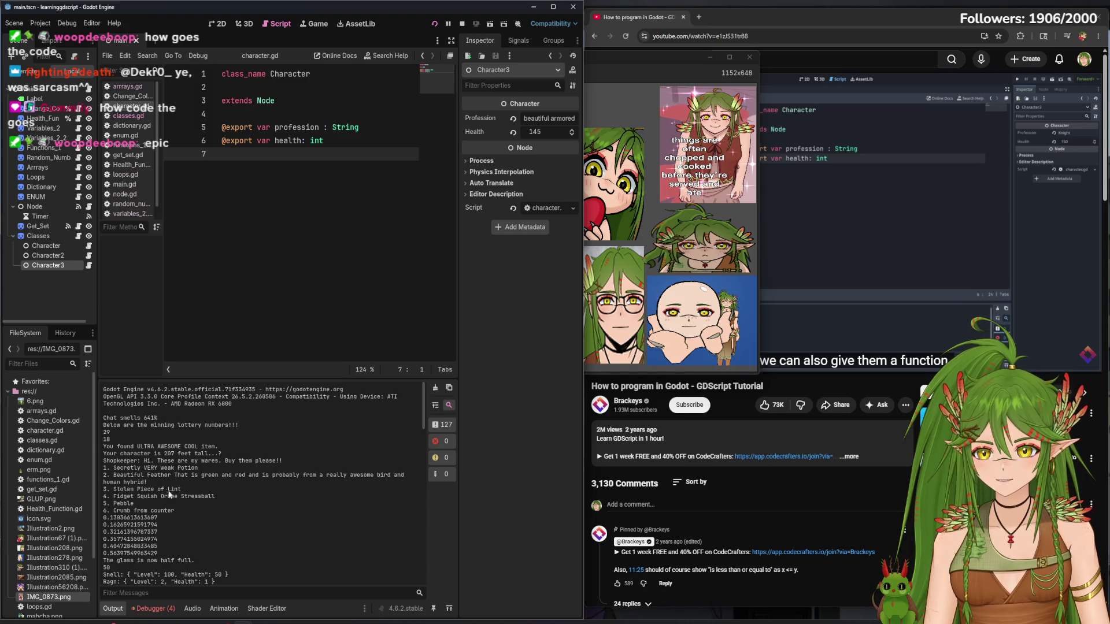
pyautogui.scroll(-10, 199, 519)
pyautogui.scroll(-3, 197, 519)
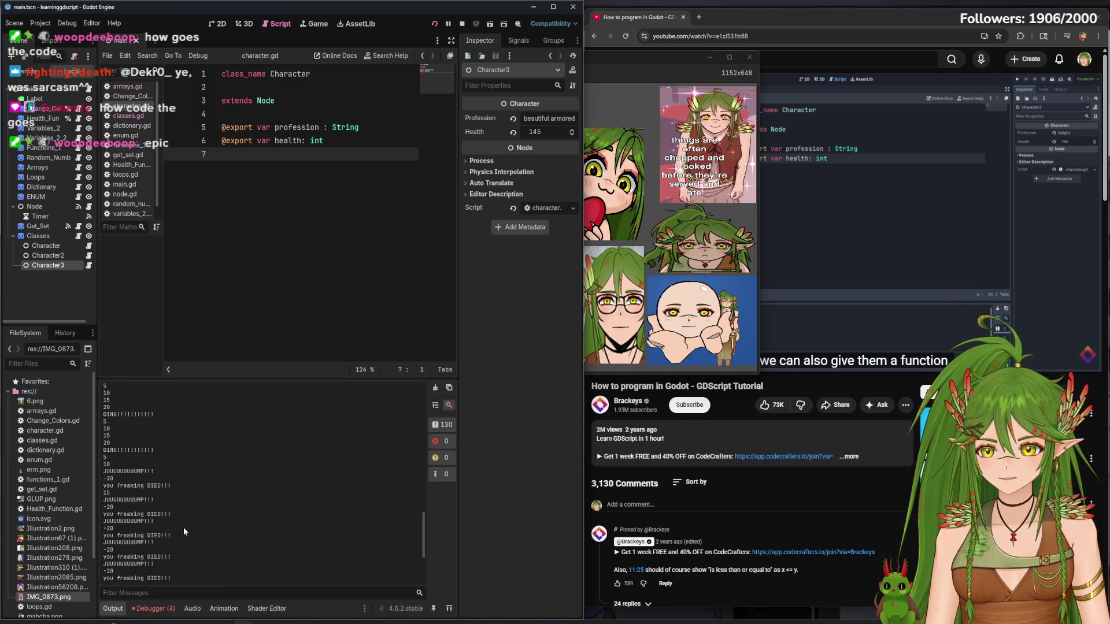
pyautogui.scroll(-3, 144, 503)
pyautogui.scroll(-5, 141, 497)
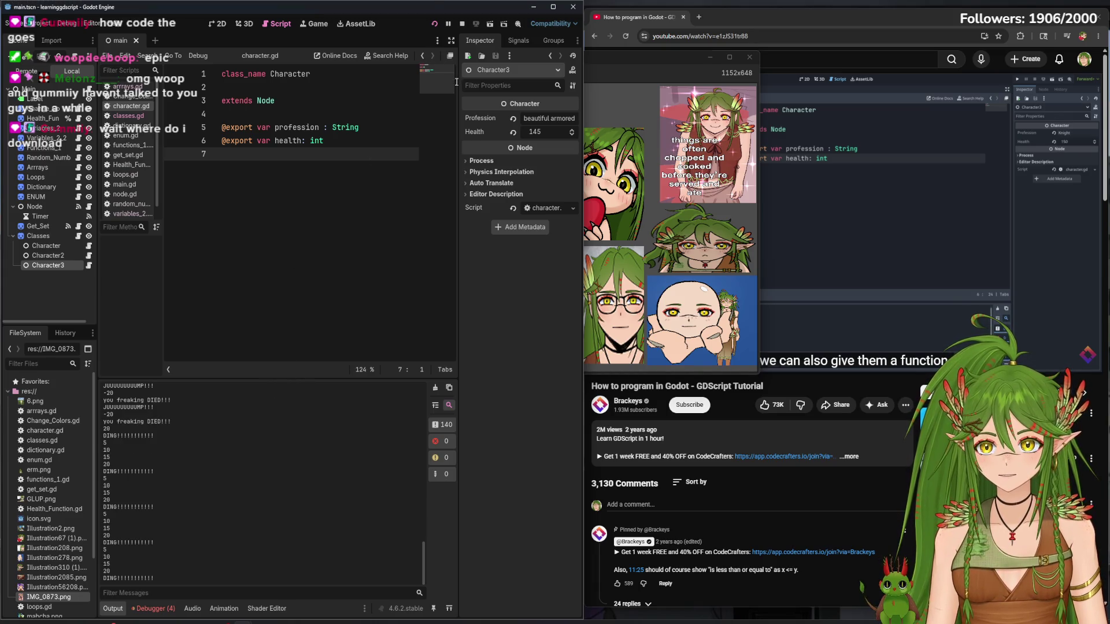
# Stop the game and browse functions_1, Health_Function, random_number and variables_2 scripts.
pyautogui.click(466, 27)
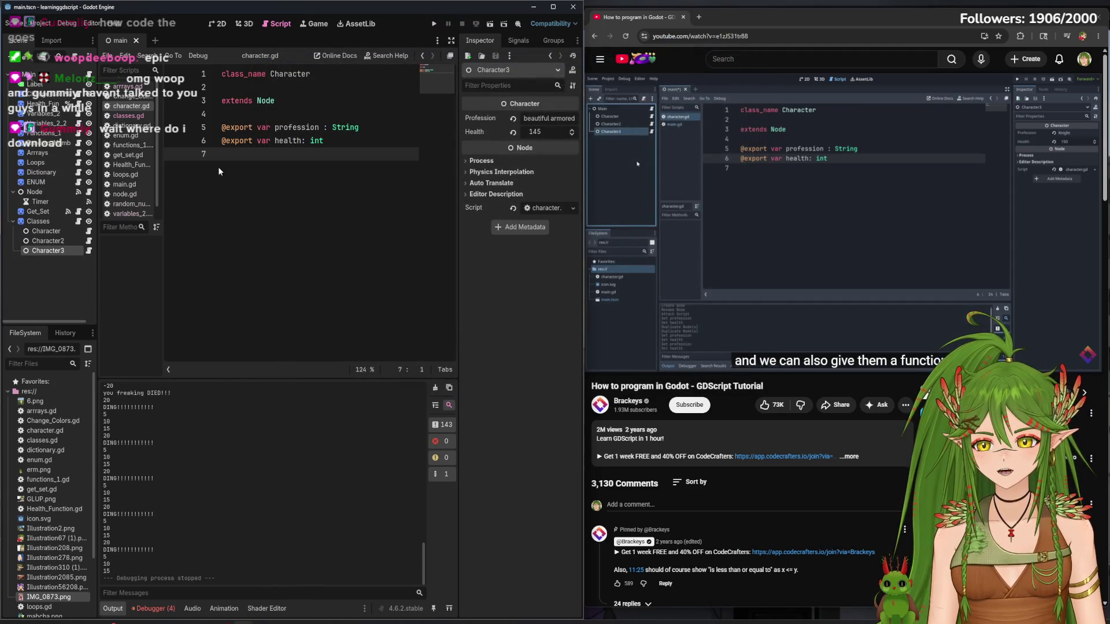
pyautogui.click(133, 145)
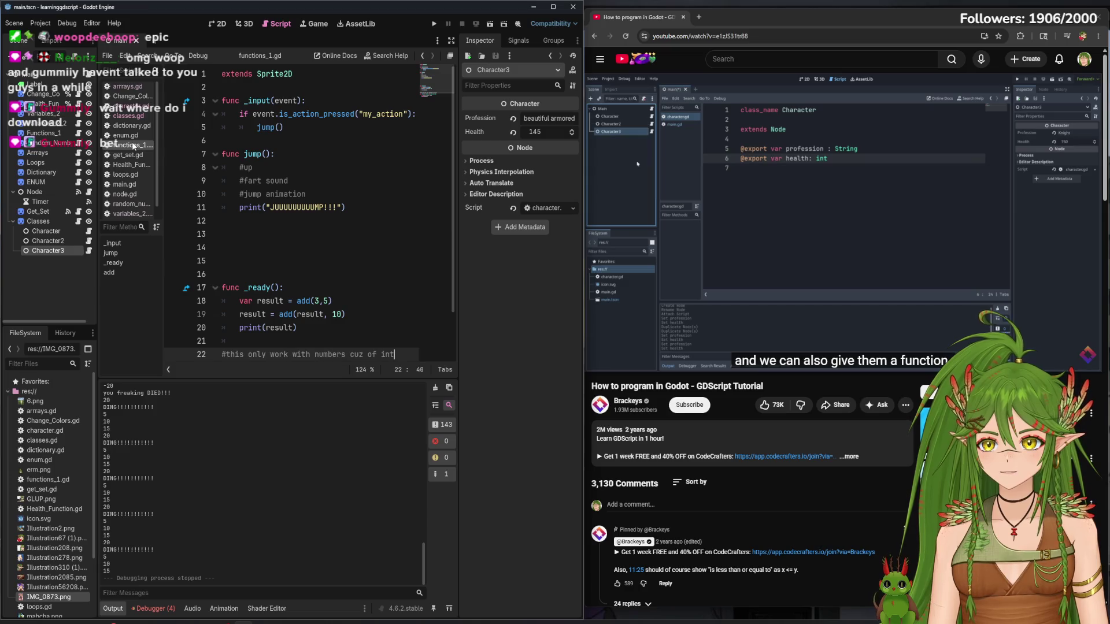
pyautogui.click(128, 164)
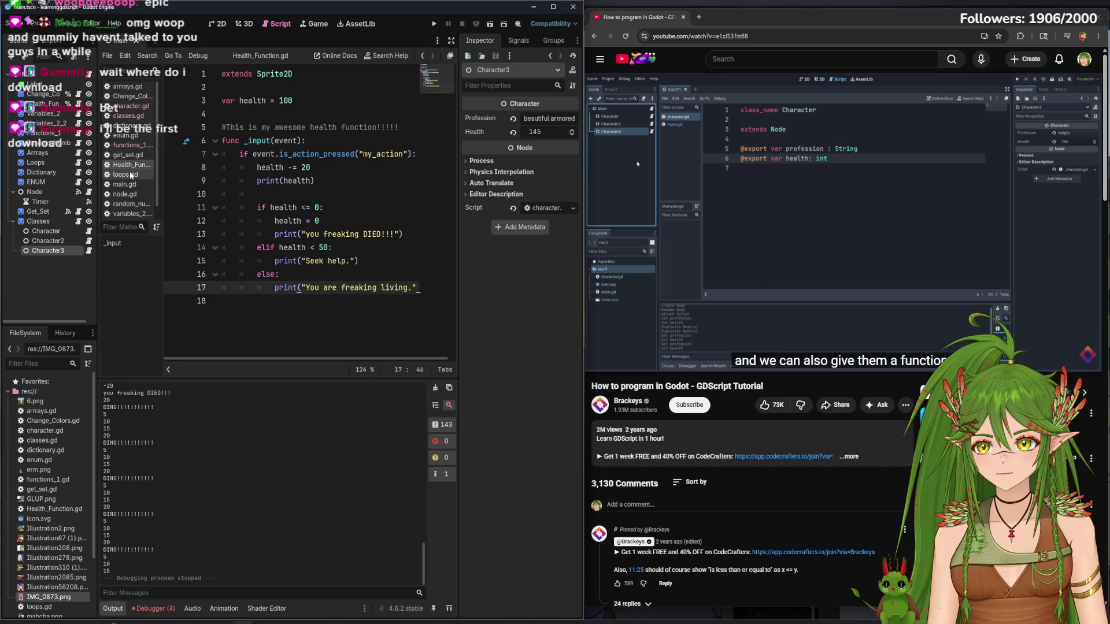
pyautogui.click(126, 194)
pyautogui.click(132, 204)
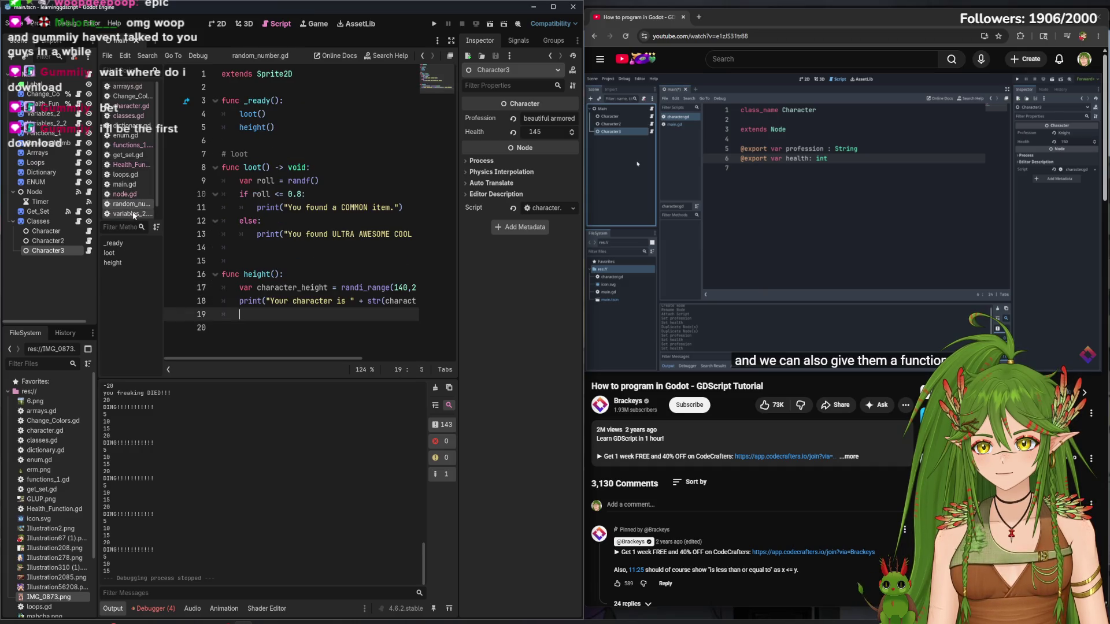
pyautogui.click(133, 214)
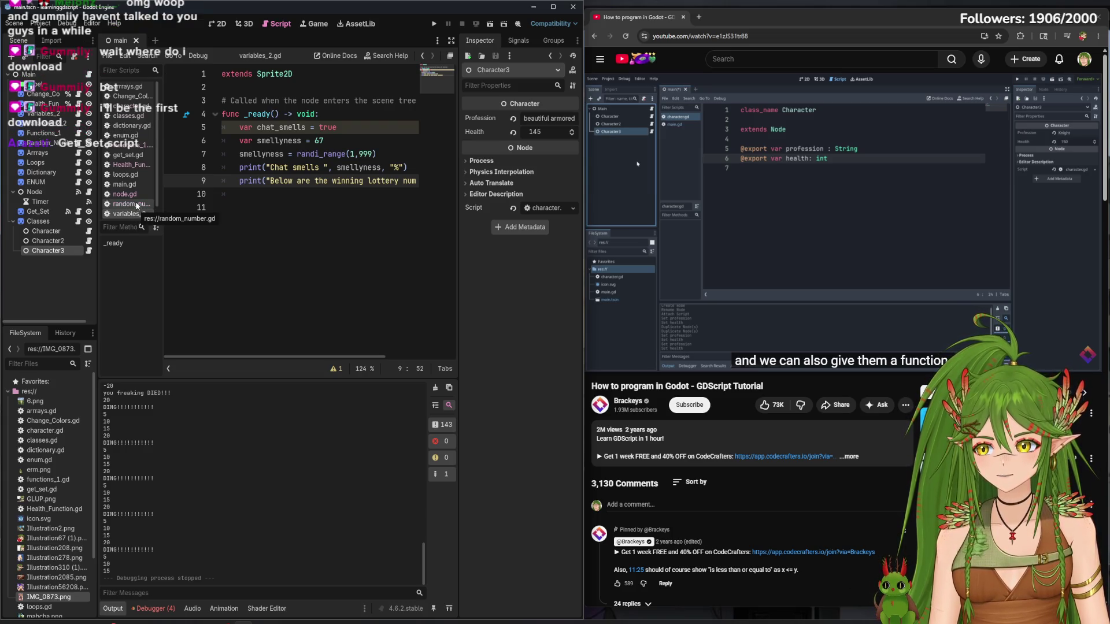
# Select the chance code on lines 18–28 of get_set.gd, then deselect it.
pyautogui.click(127, 155)
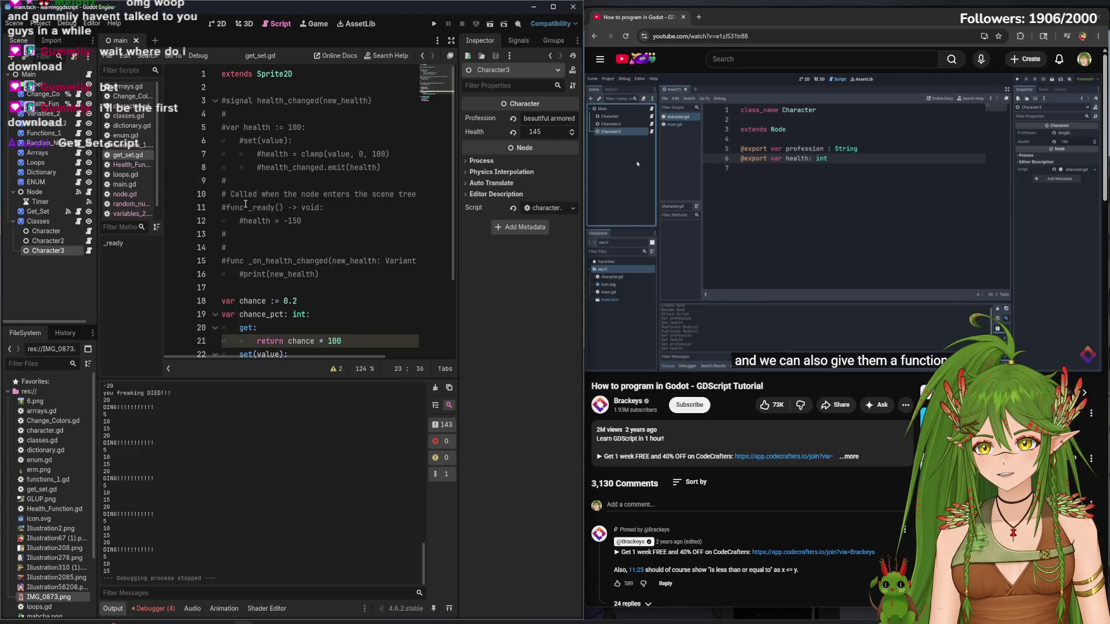
pyautogui.scroll(-1, 329, 253)
pyautogui.click(313, 331)
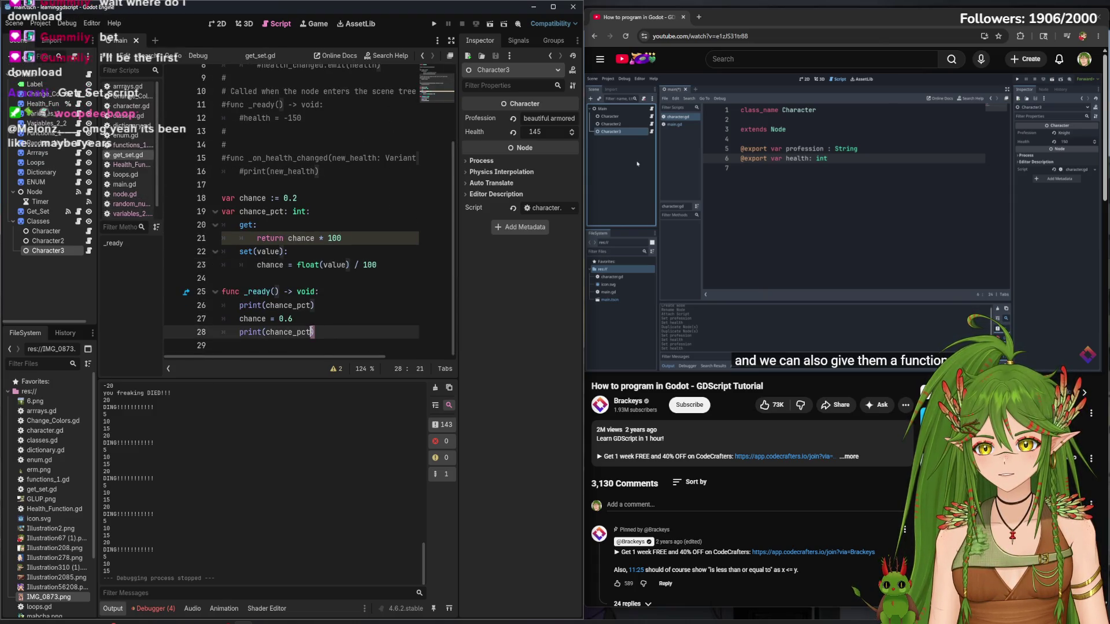
pyautogui.moveTo(313, 332); pyautogui.dragTo(219, 200)
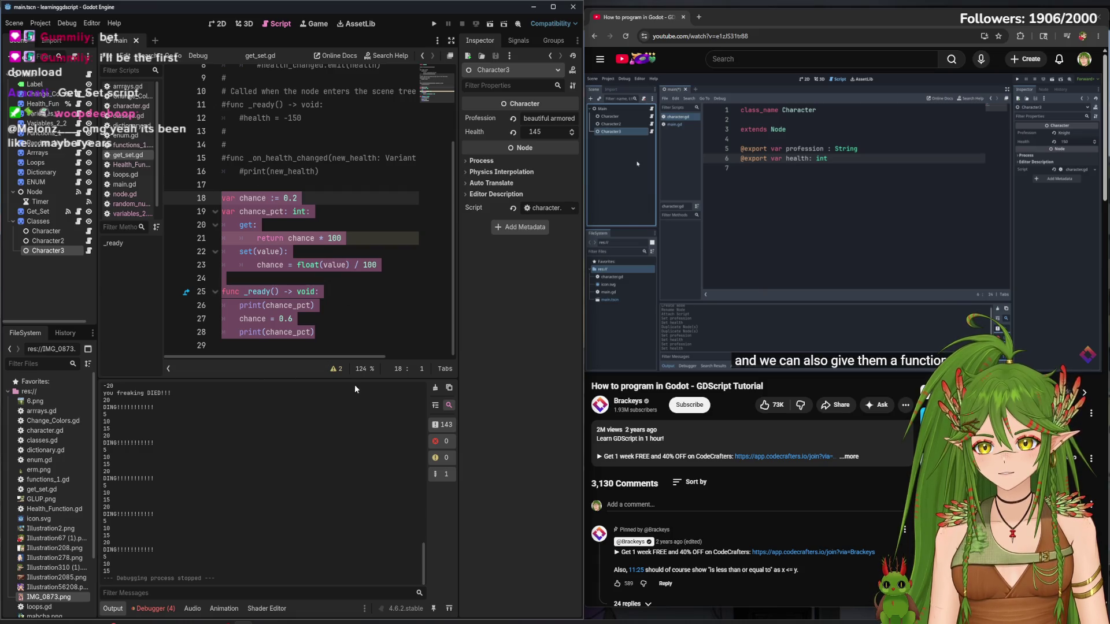
pyautogui.click(336, 322)
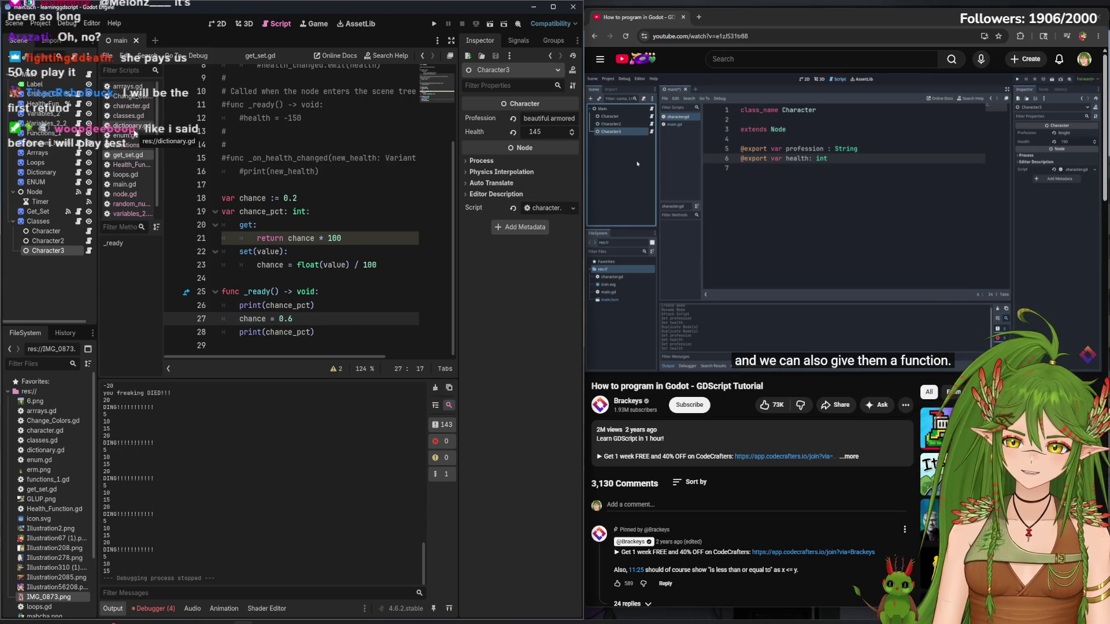
# Review functions_1.gd and dictionary.gd, then open node.gd and select all its code.
pyautogui.click(128, 145)
pyautogui.scroll(-1, 359, 272)
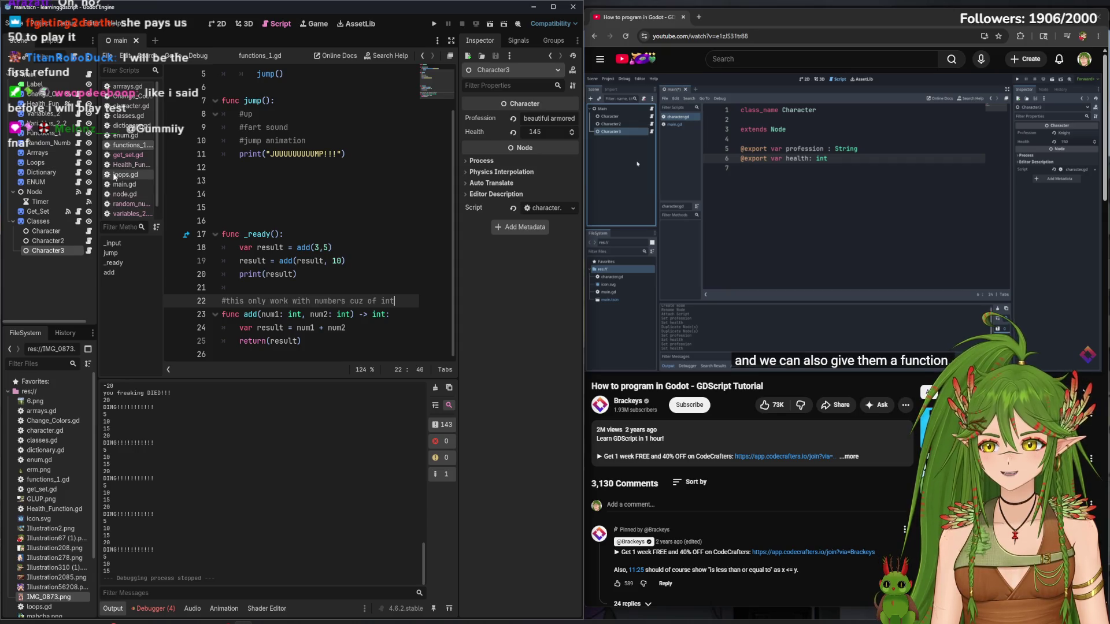
pyautogui.click(128, 125)
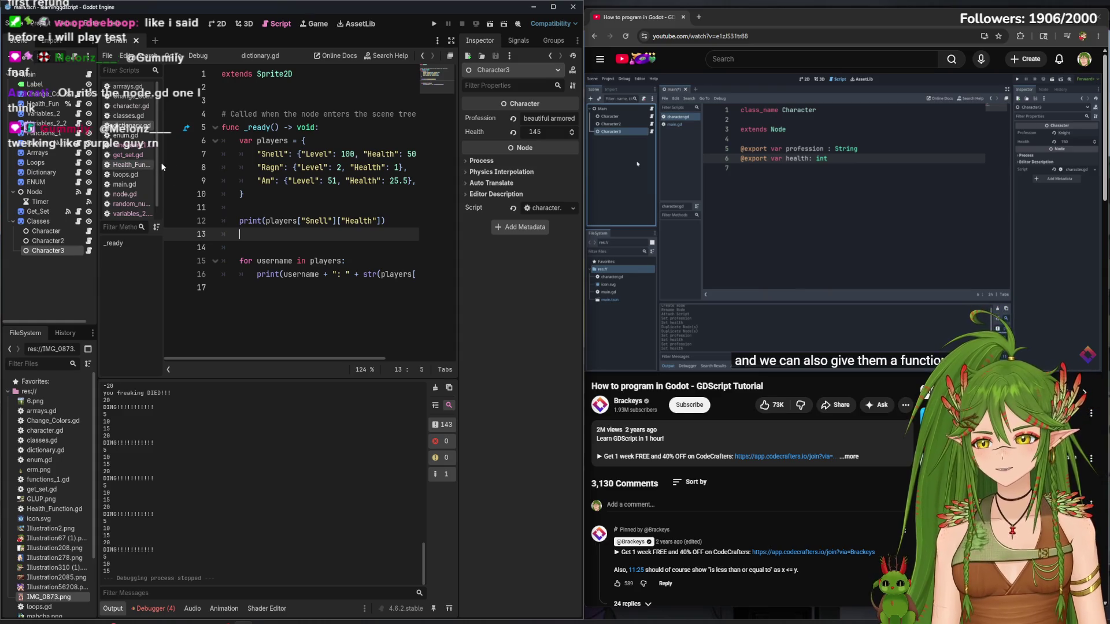
pyautogui.click(124, 194)
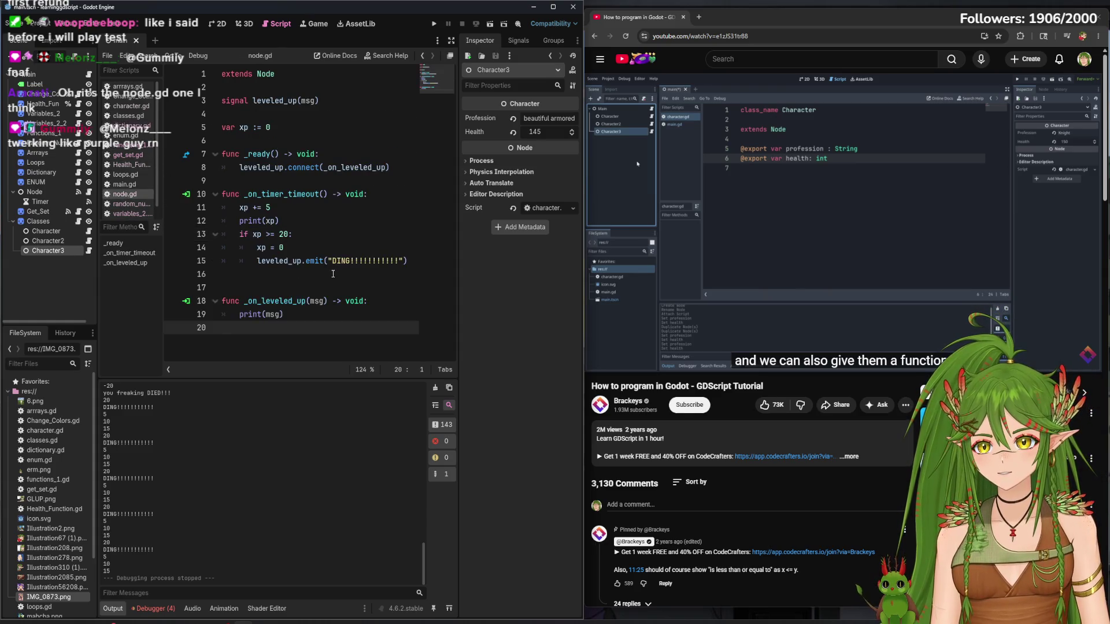
pyautogui.moveTo(291, 319)
pyautogui.mouseDown()
pyautogui.moveTo(249, 124)
pyautogui.moveTo(210, 30)
pyautogui.mouseUp()
pyautogui.rightClick(283, 301)
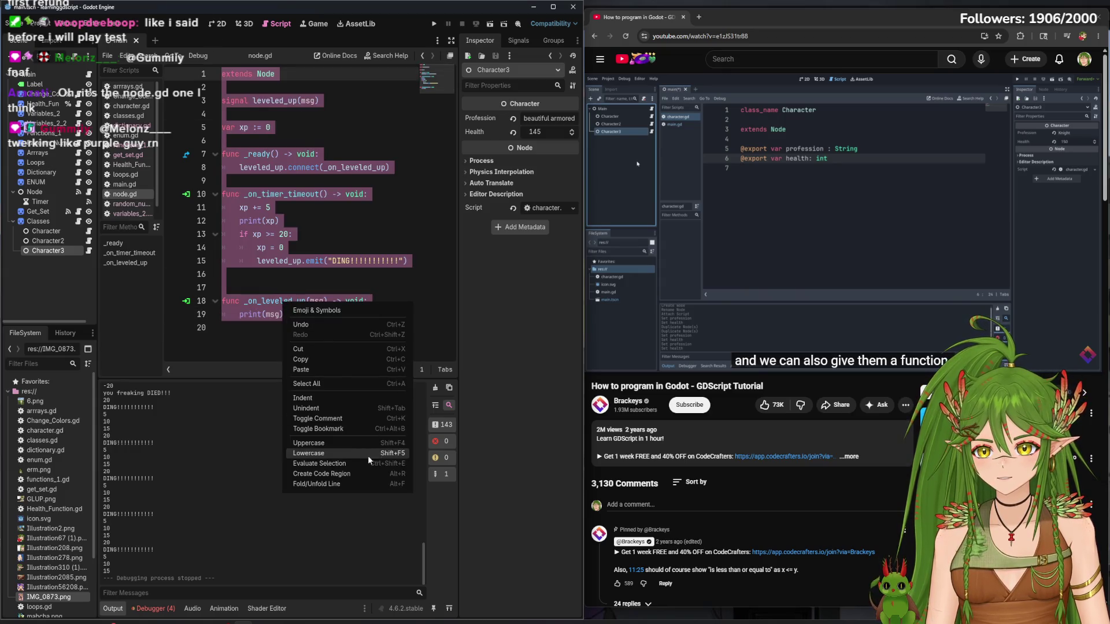
# Comment out all of node.gd, test-run the project, then uncomment the code.
pyautogui.click(336, 431)
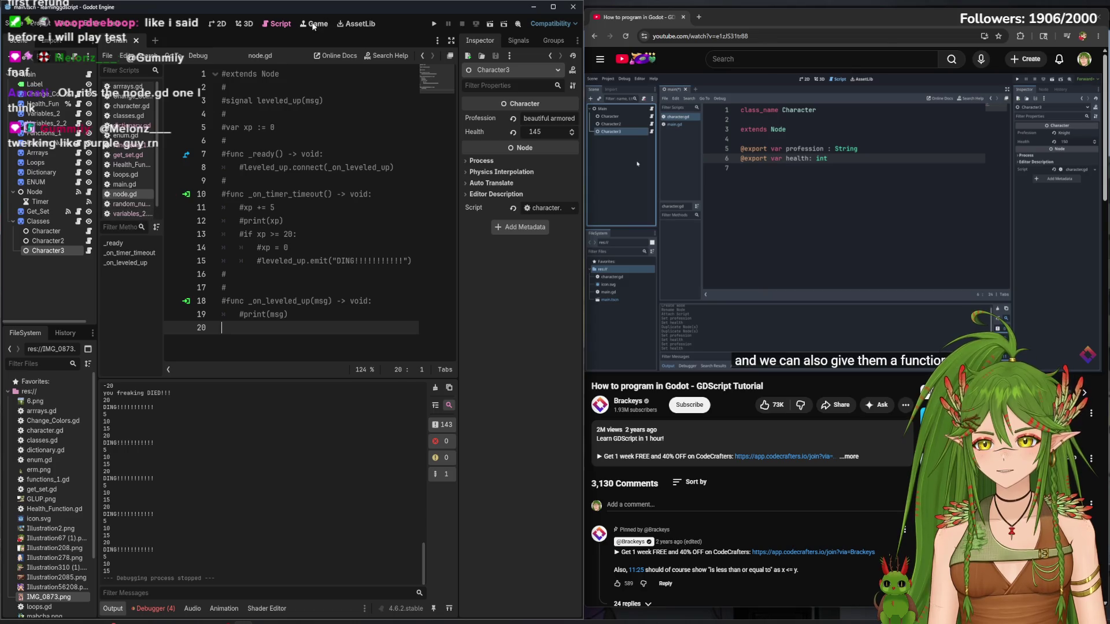
pyautogui.press('F5')
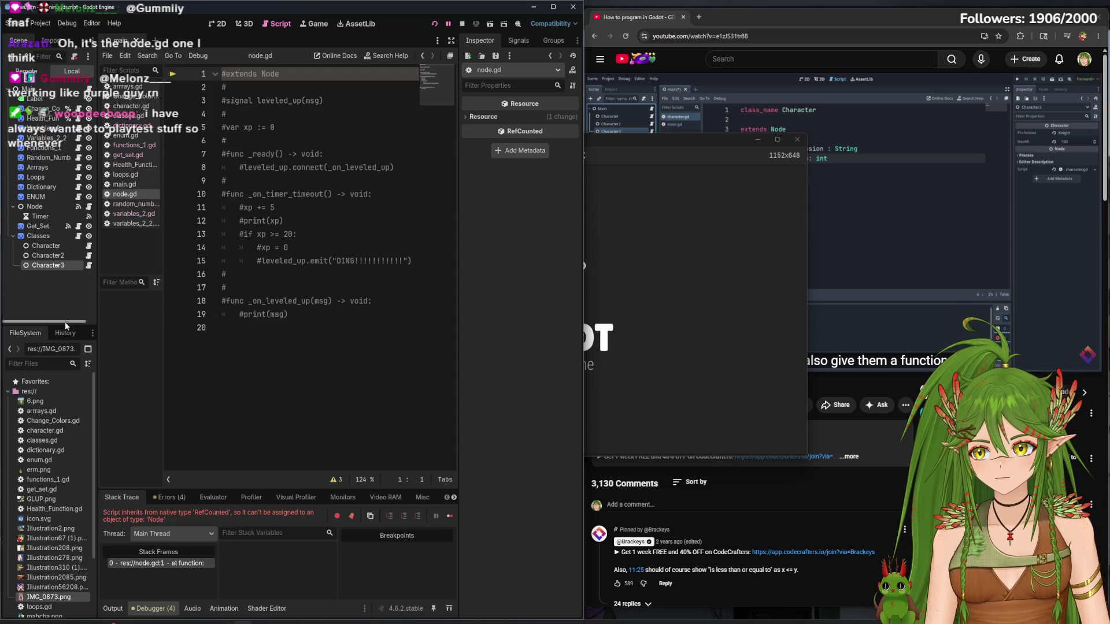
pyautogui.moveTo(271, 345); pyautogui.dragTo(188, 49)
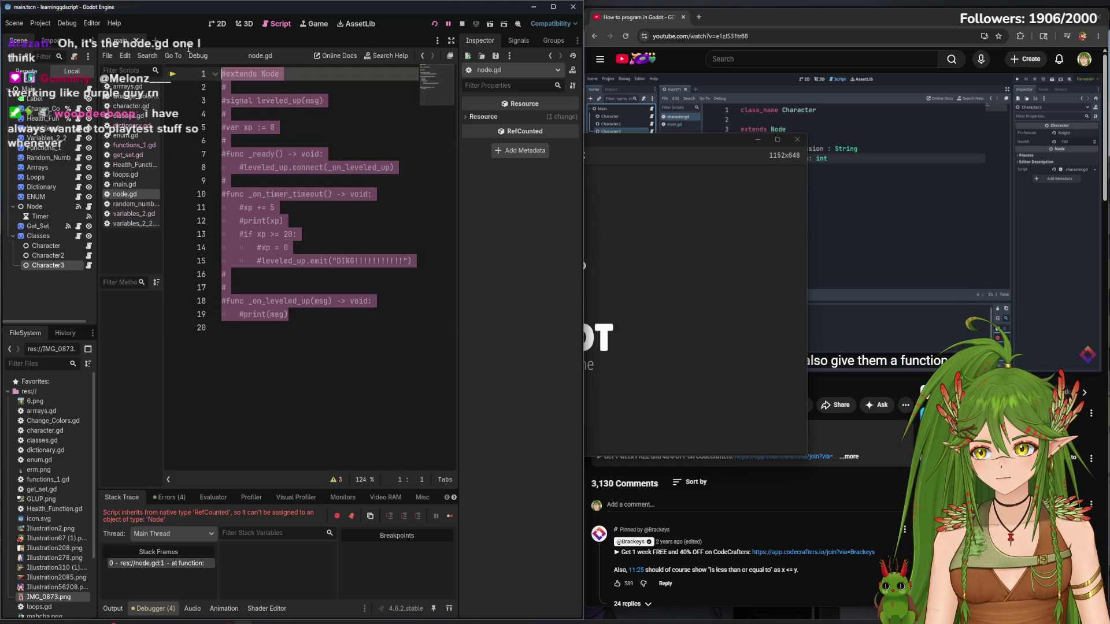
pyautogui.rightClick(243, 152)
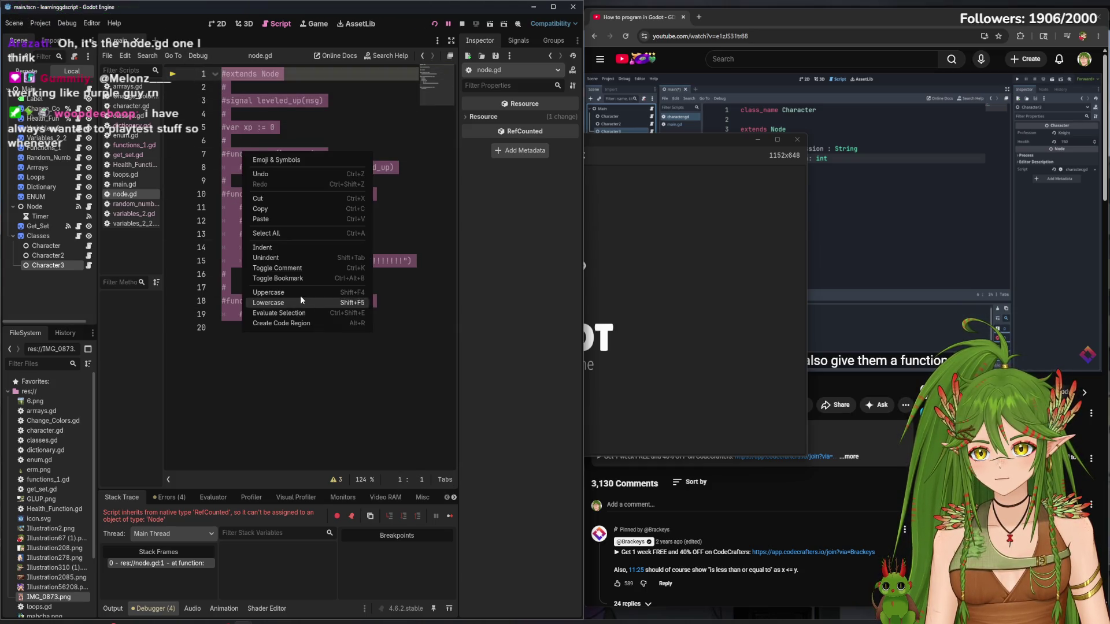
pyautogui.click(303, 300)
pyautogui.click(286, 315)
# Comment out lines 8–20, add pass to _ready, and run the project again.
pyautogui.moveTo(286, 315)
pyautogui.mouseDown()
pyautogui.moveTo(245, 166)
pyautogui.moveTo(223, 167)
pyautogui.mouseUp()
pyautogui.rightClick(263, 170)
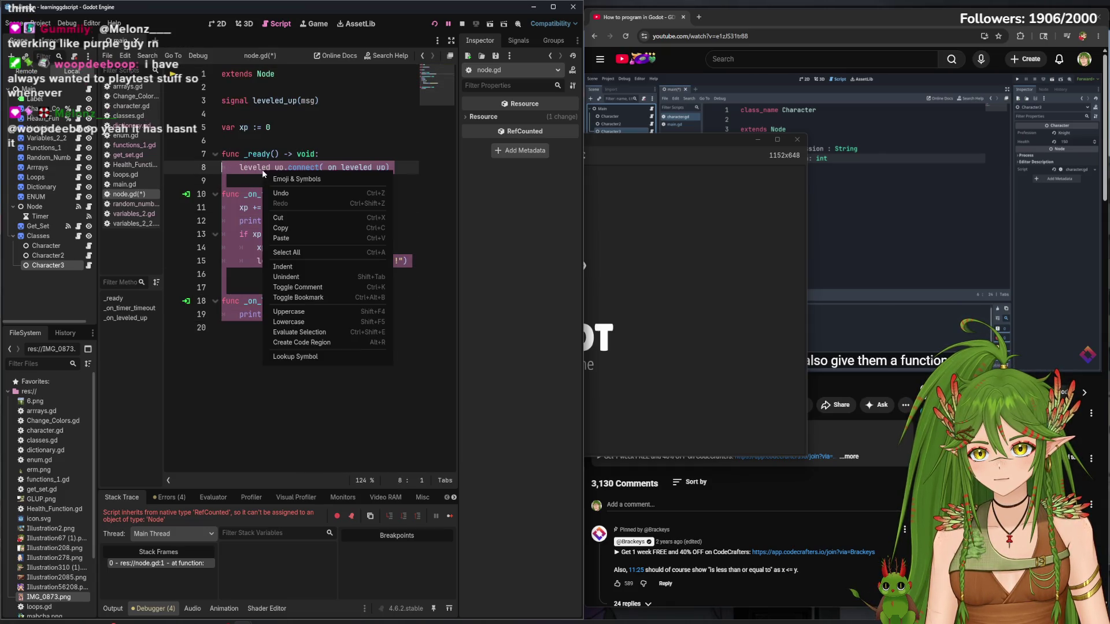
pyautogui.click(305, 288)
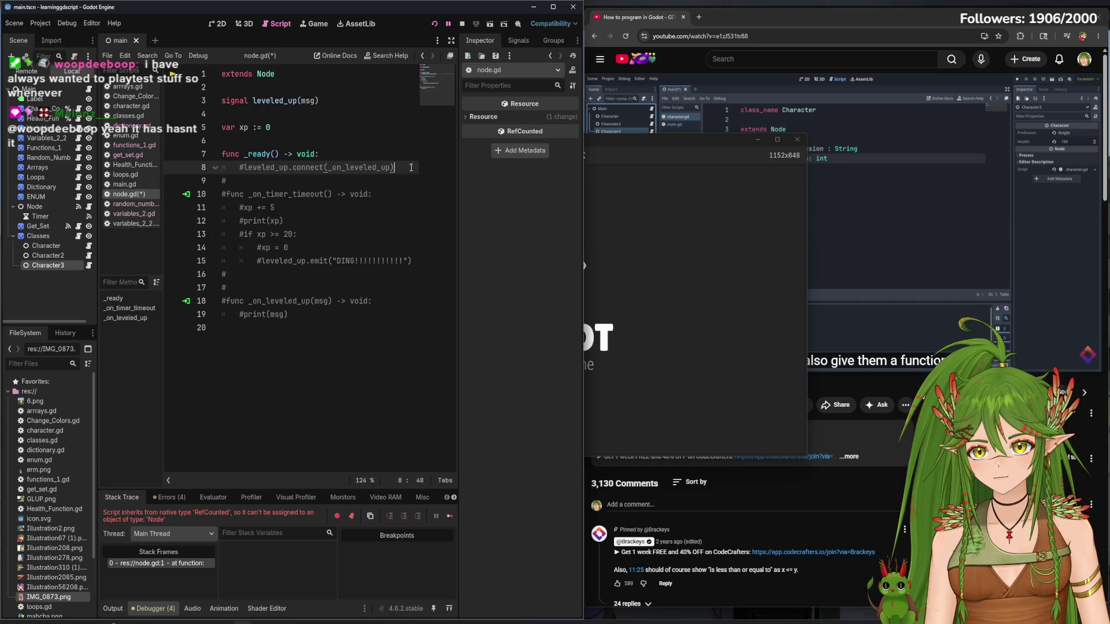
pyautogui.click(411, 180)
pyautogui.write('ass')
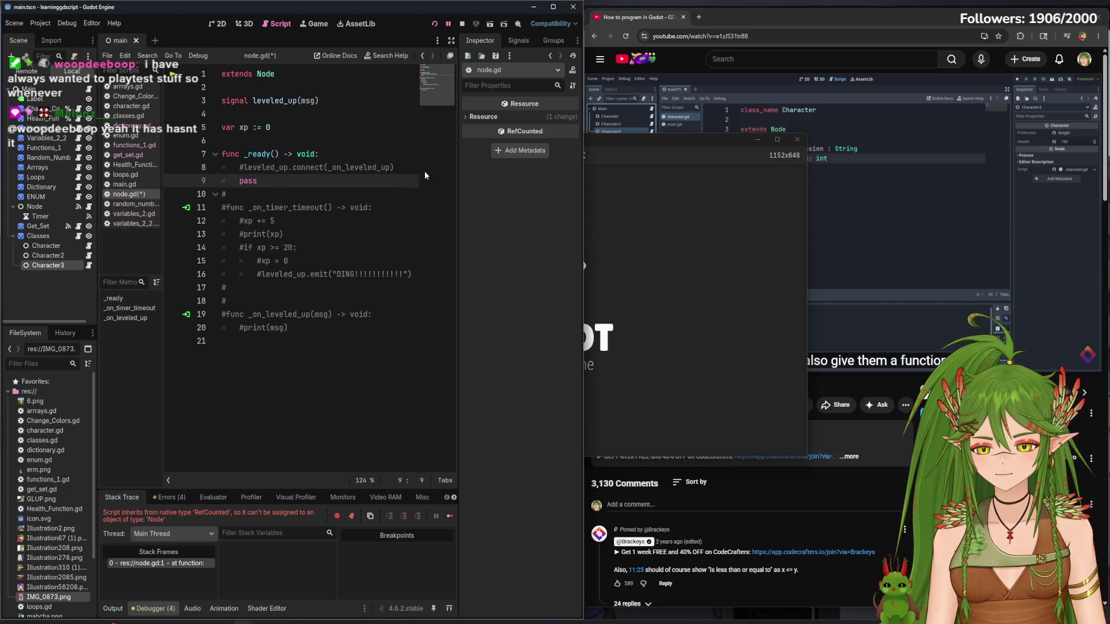
pyautogui.press('F5')
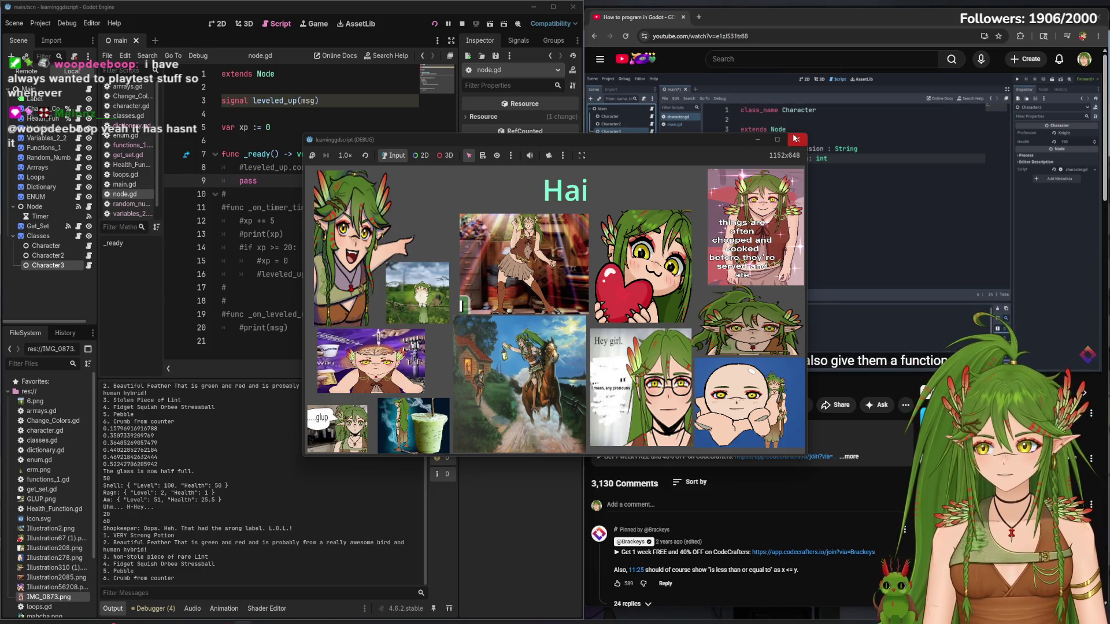
# Close the game window and widen the script list so names show fully.
pyautogui.click(796, 141)
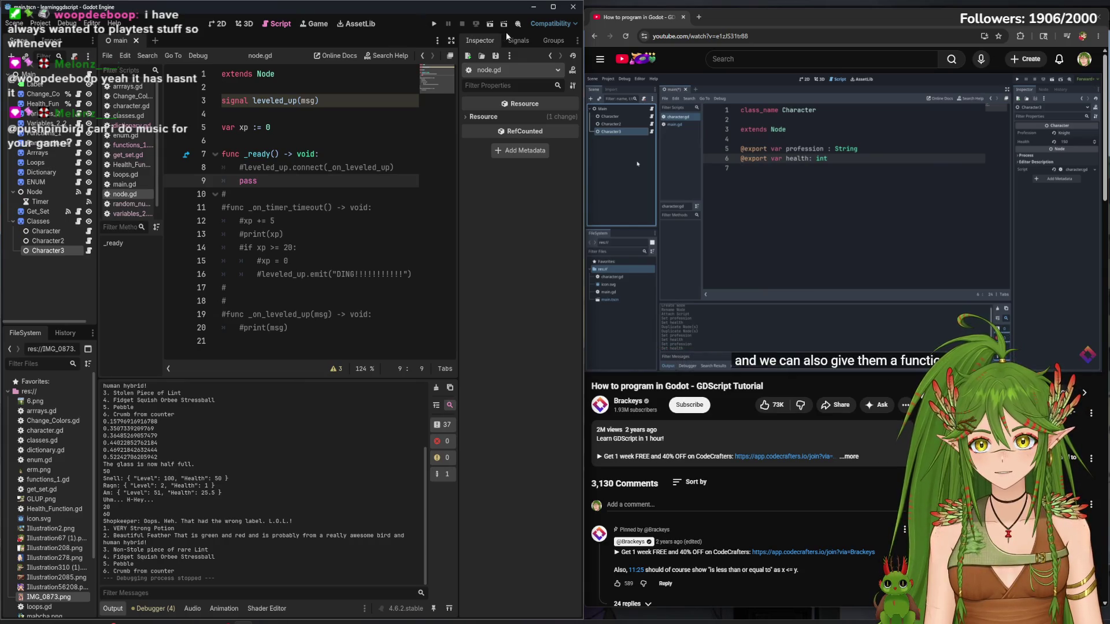
pyautogui.moveTo(582, 89); pyautogui.dragTo(591, 153)
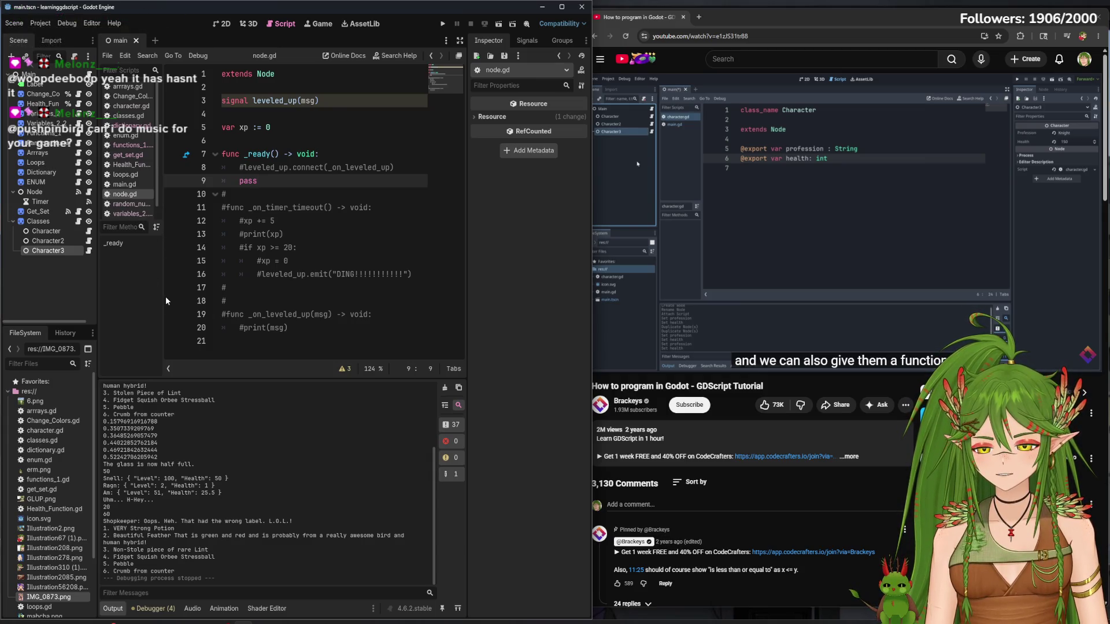
pyautogui.moveTo(163, 296); pyautogui.dragTo(187, 296)
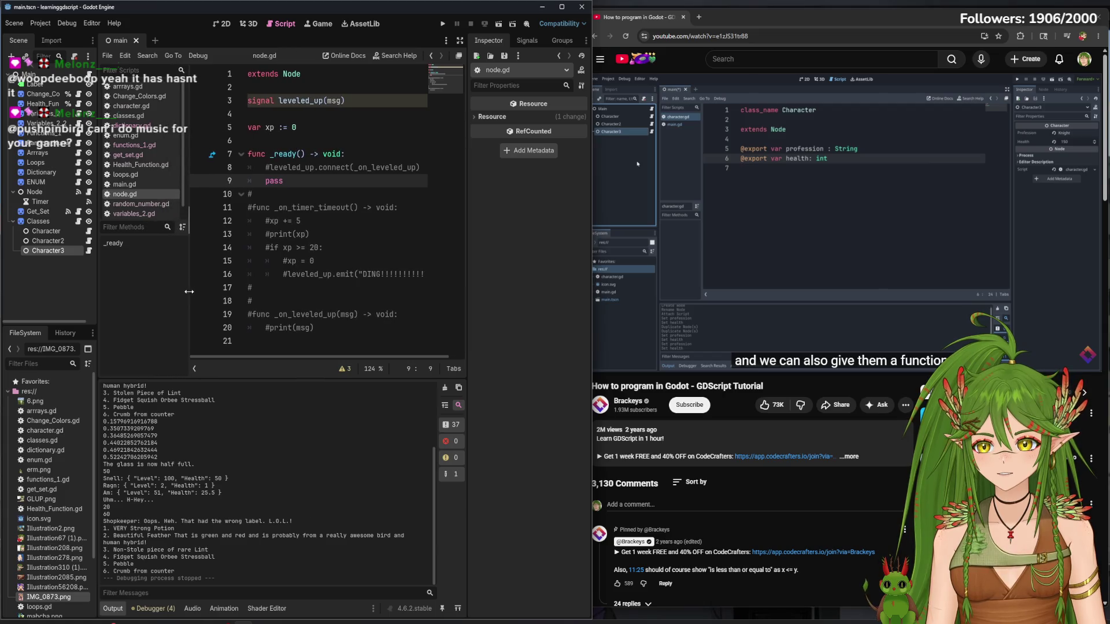
# Browse the random_number and variables scripts, then open character.gd.
pyautogui.scroll(-1, 144, 174)
pyautogui.click(149, 212)
pyautogui.click(127, 202)
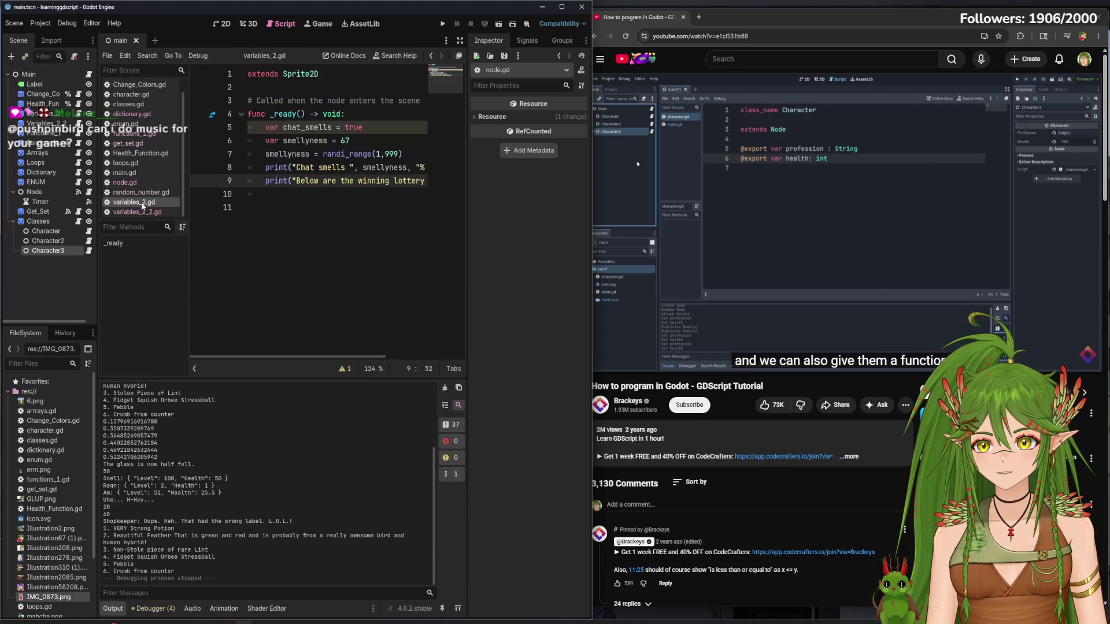
pyautogui.click(127, 192)
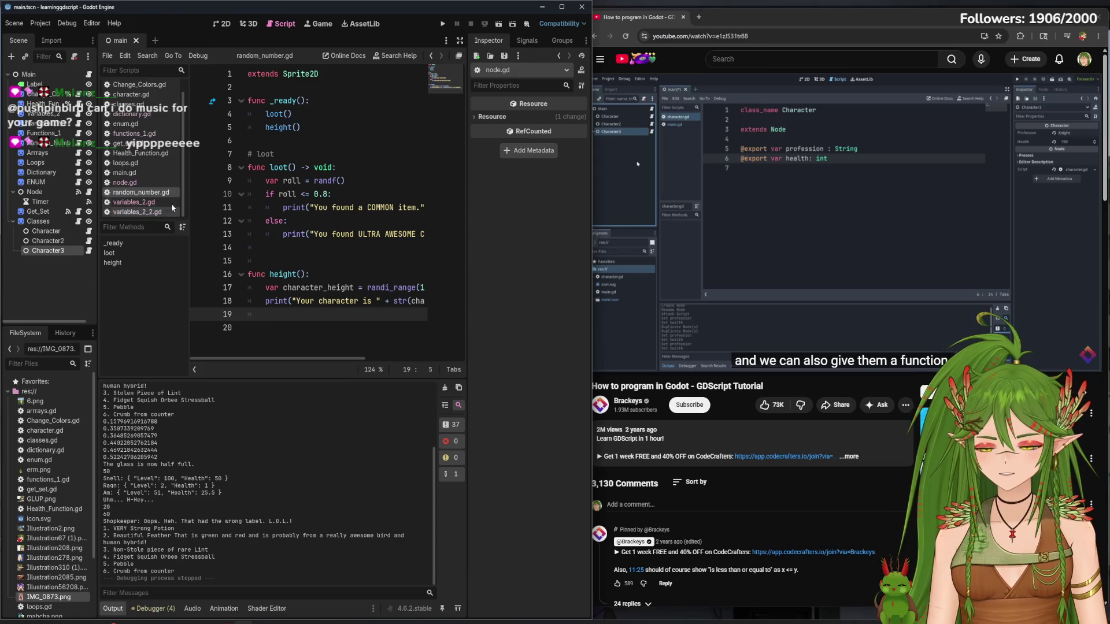
pyautogui.scroll(2, 107, 205)
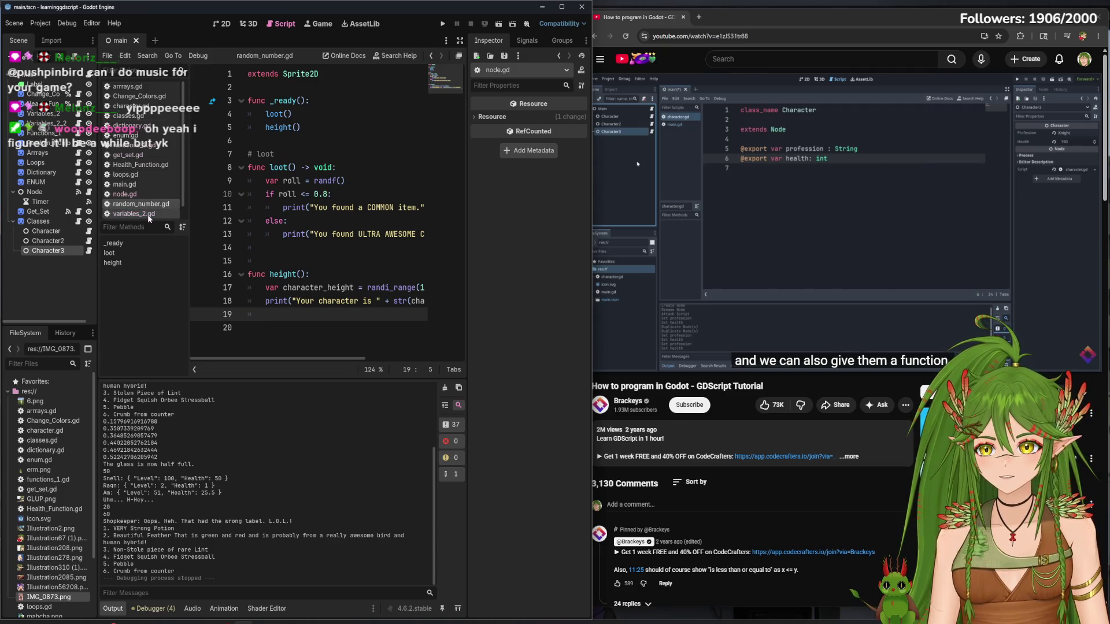
pyautogui.scroll(-2, 148, 191)
pyautogui.click(146, 213)
pyautogui.click(139, 192)
pyautogui.click(145, 211)
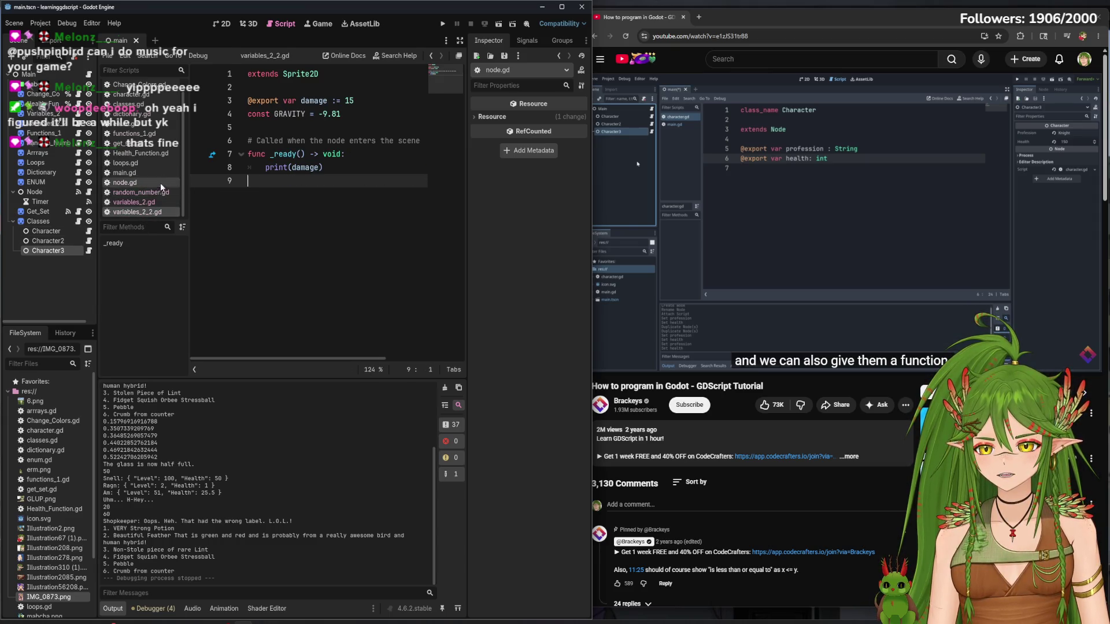
pyautogui.click(132, 94)
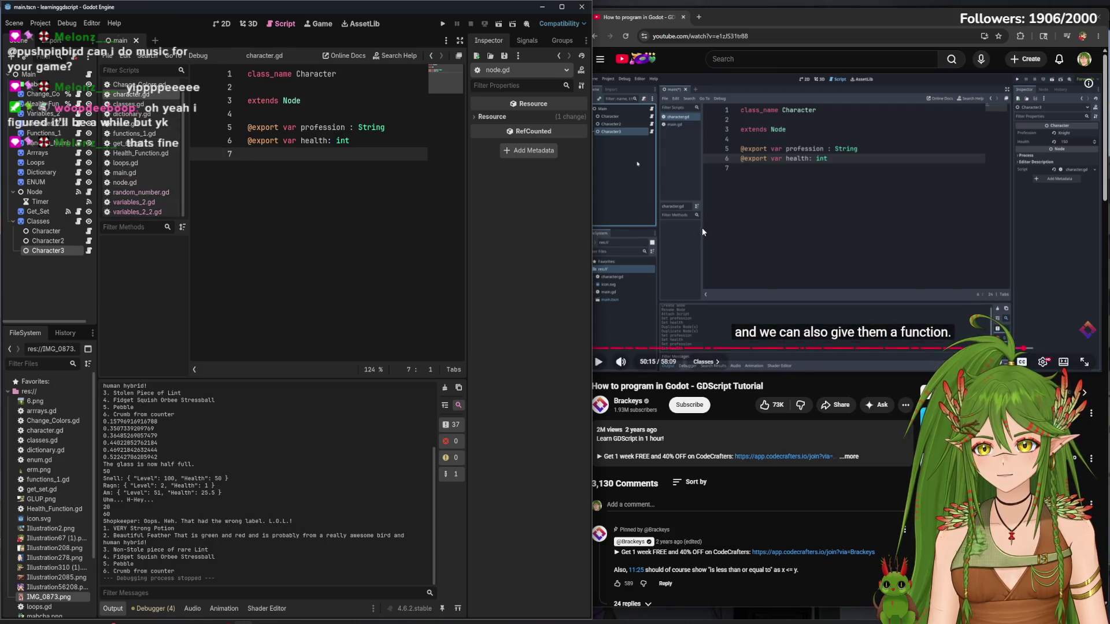
# Pause the tutorial at func die() and check Character3's properties.
pyautogui.click(740, 209)
pyautogui.click(762, 215)
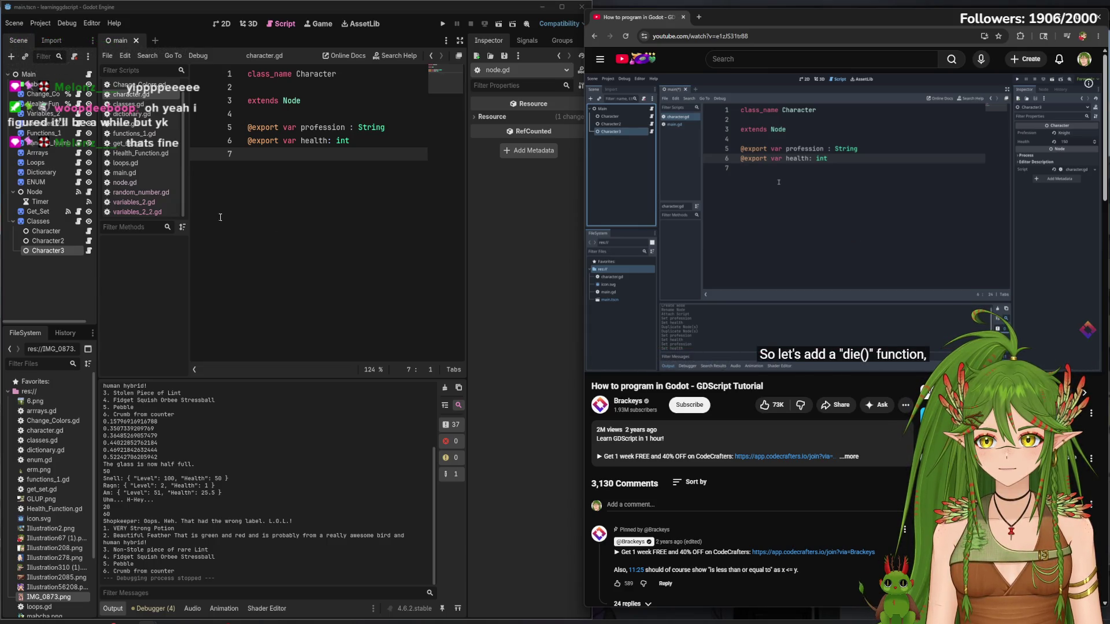
pyautogui.click(48, 251)
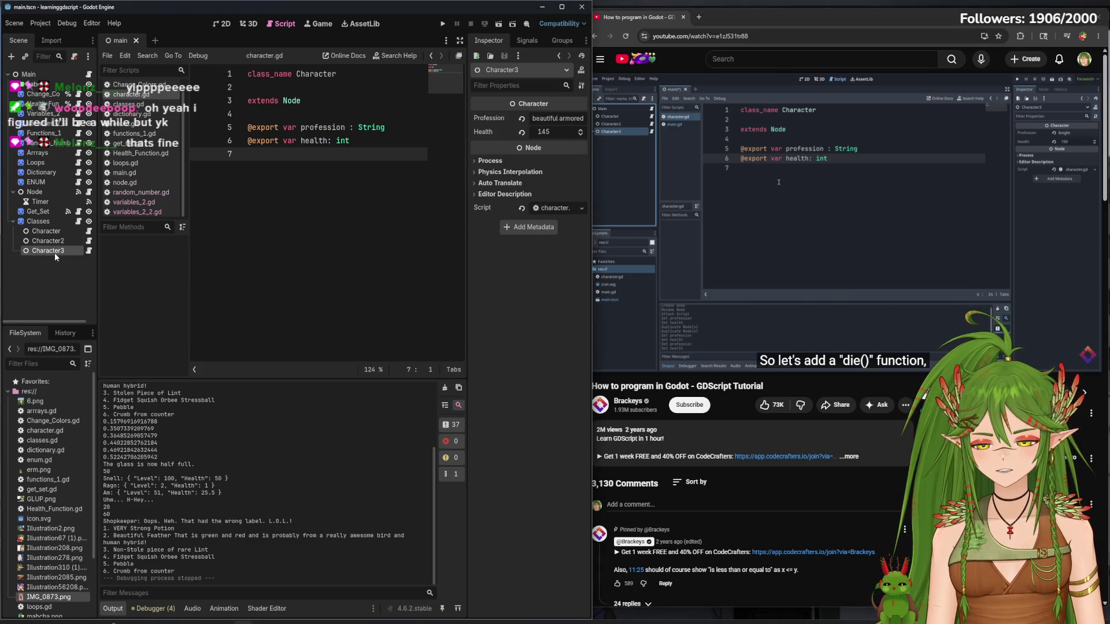
pyautogui.click(741, 207)
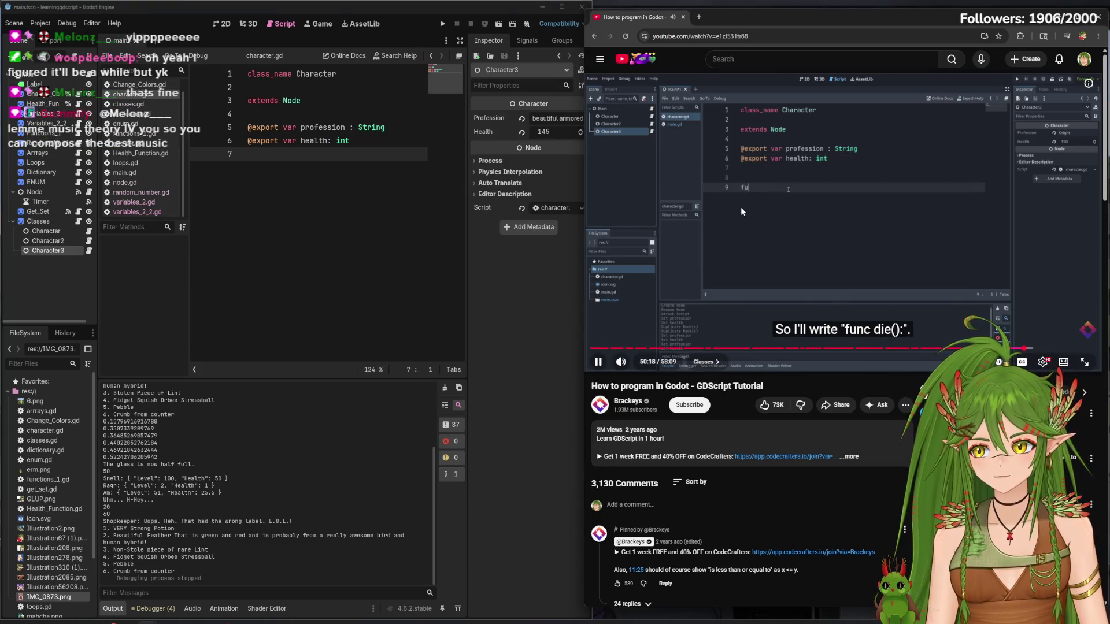
pyautogui.click(741, 218)
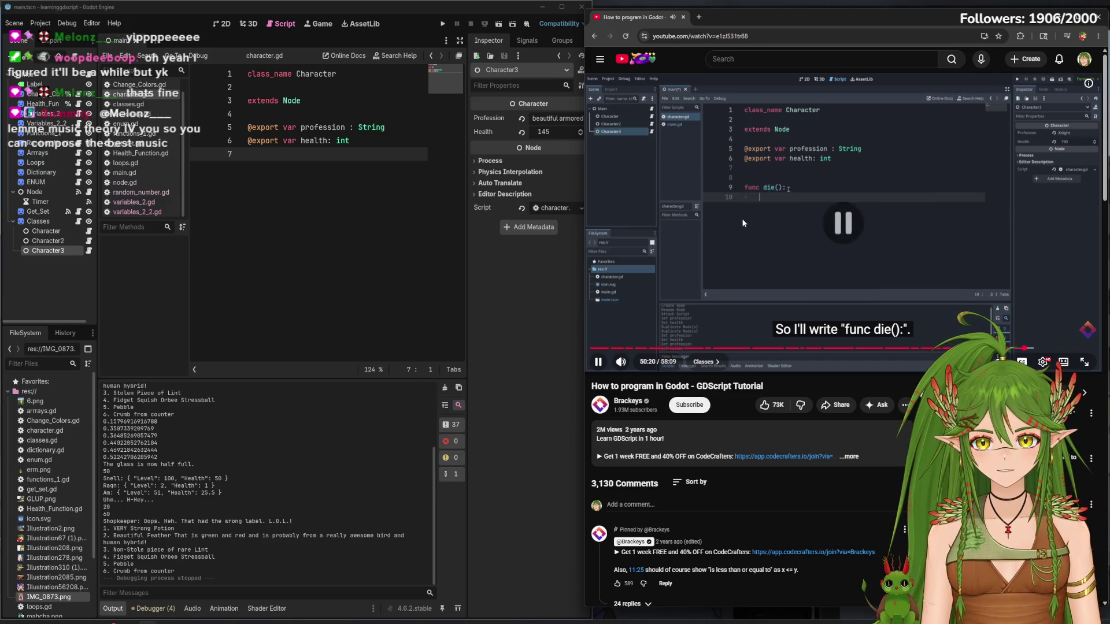
pyautogui.click(76, 247)
# Below the exports, write func die(): with health = 0 and print(profession + " died.").
pyautogui.click(354, 139)
pyautogui.press('Return')
pyautogui.press('Return')
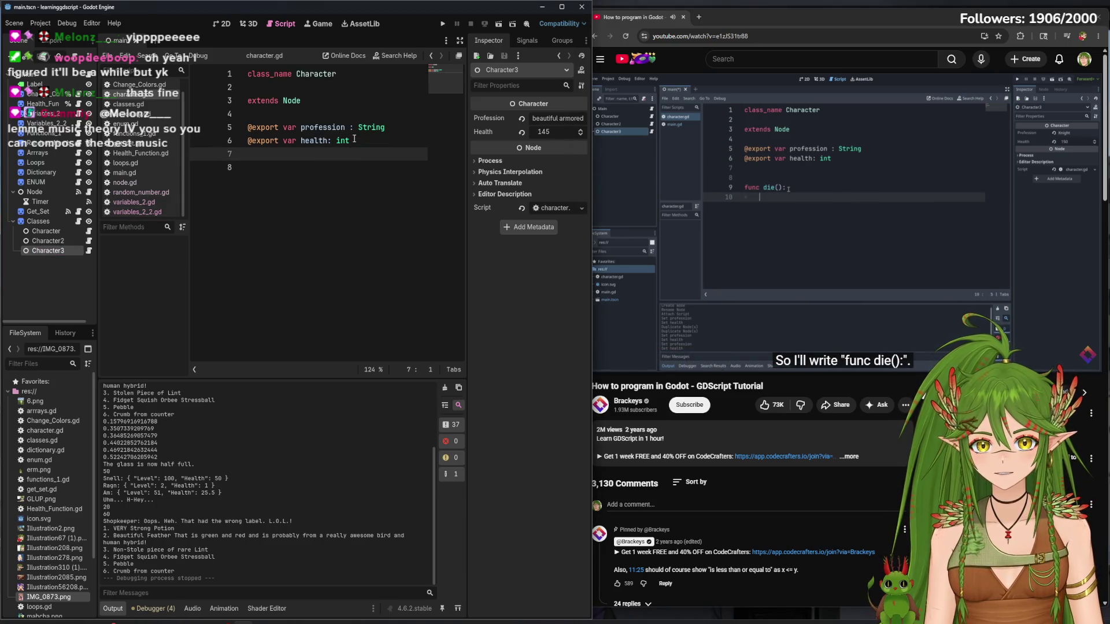
pyautogui.write('func die():')
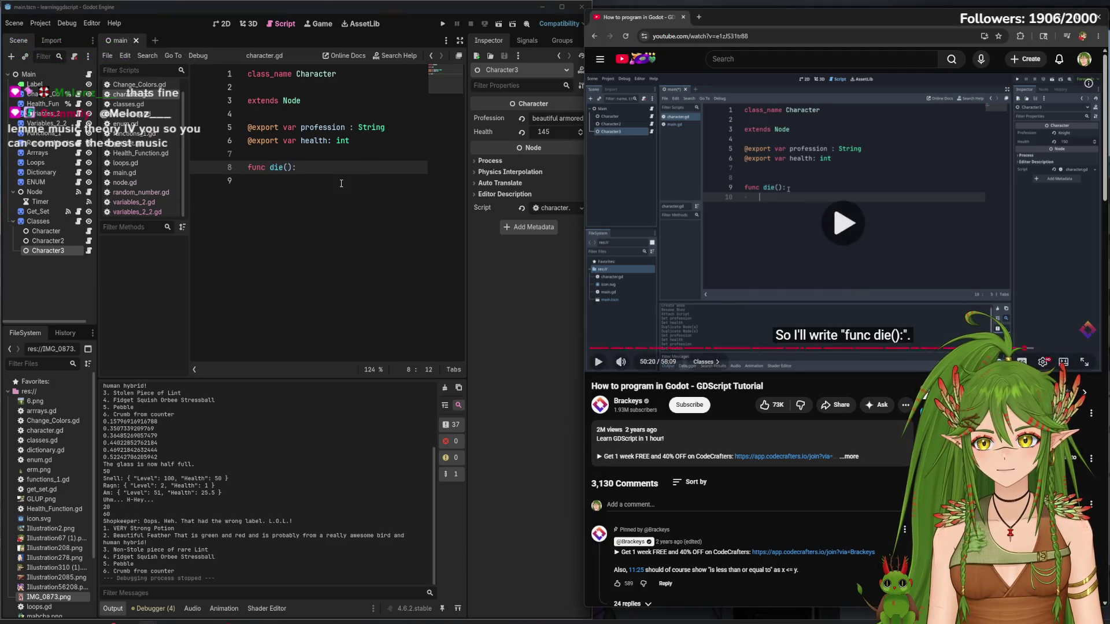
pyautogui.press('Return')
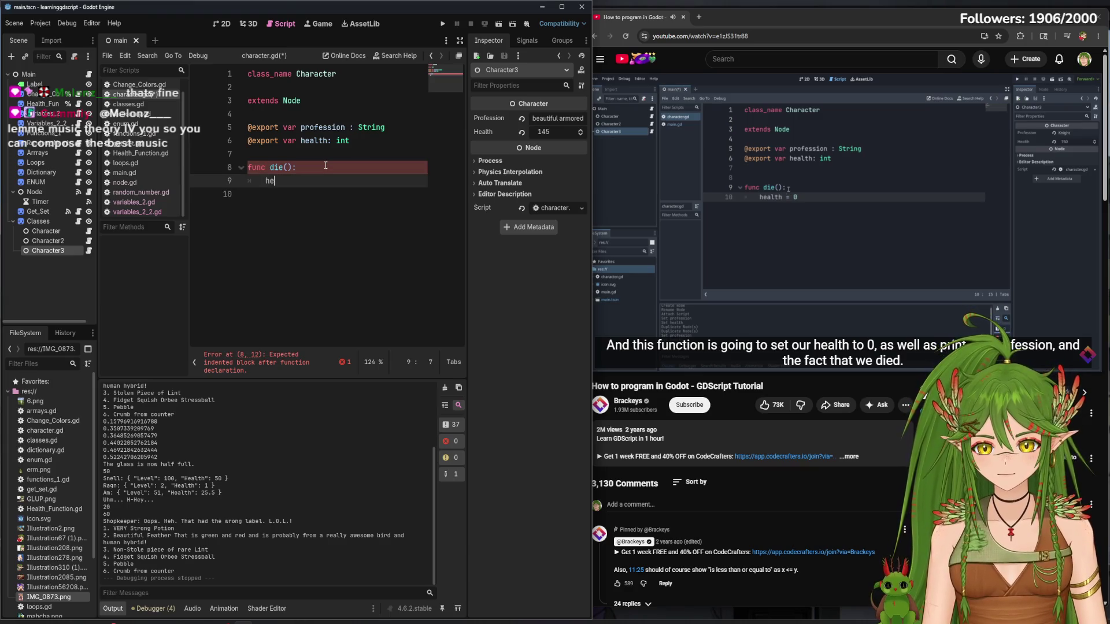
pyautogui.write('= 0')
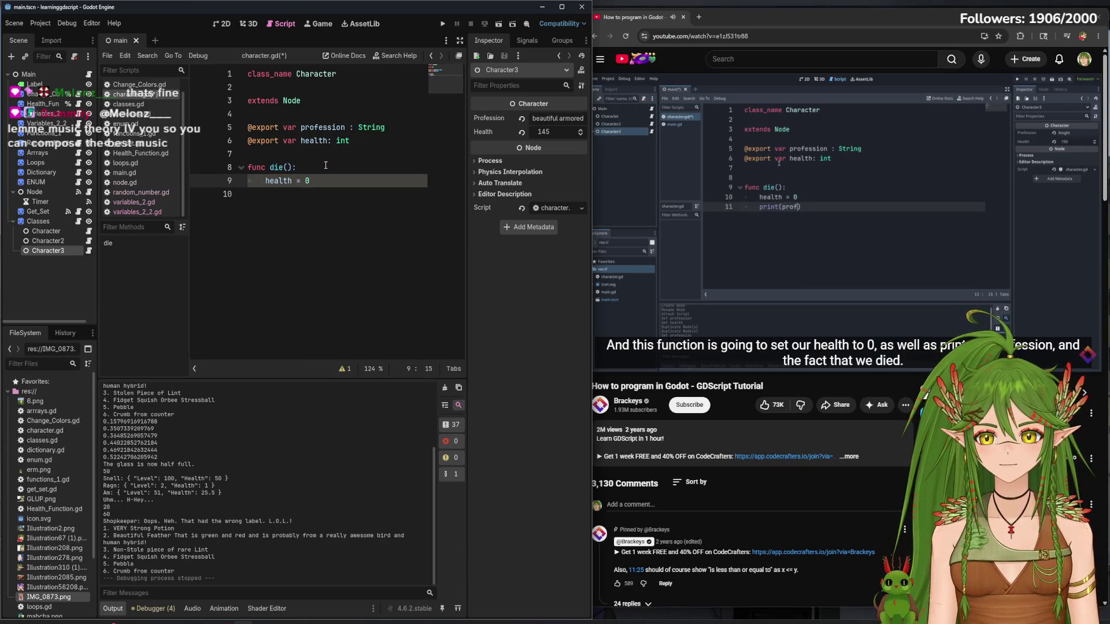
pyautogui.press('Return')
pyautogui.write('print(profes')
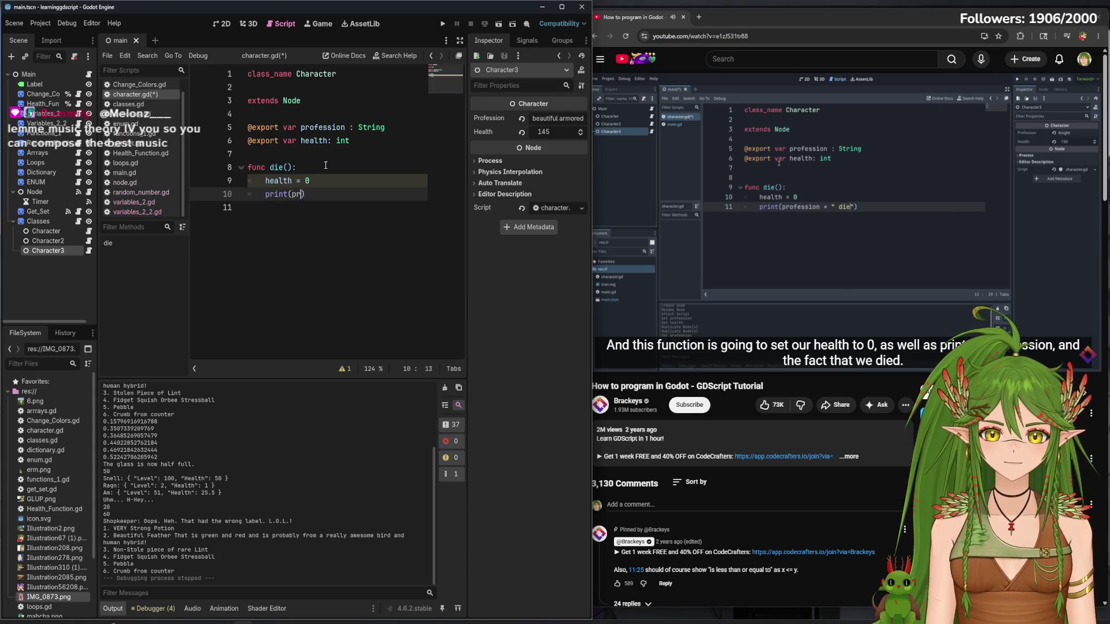
pyautogui.write('sion + " died.')
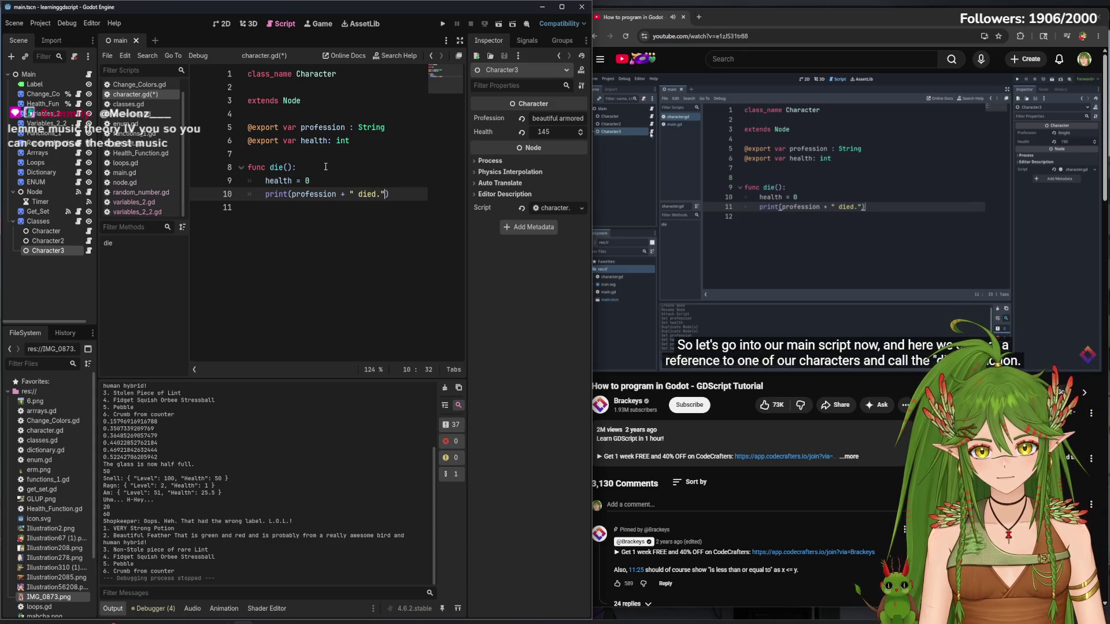
pyautogui.click(46, 223)
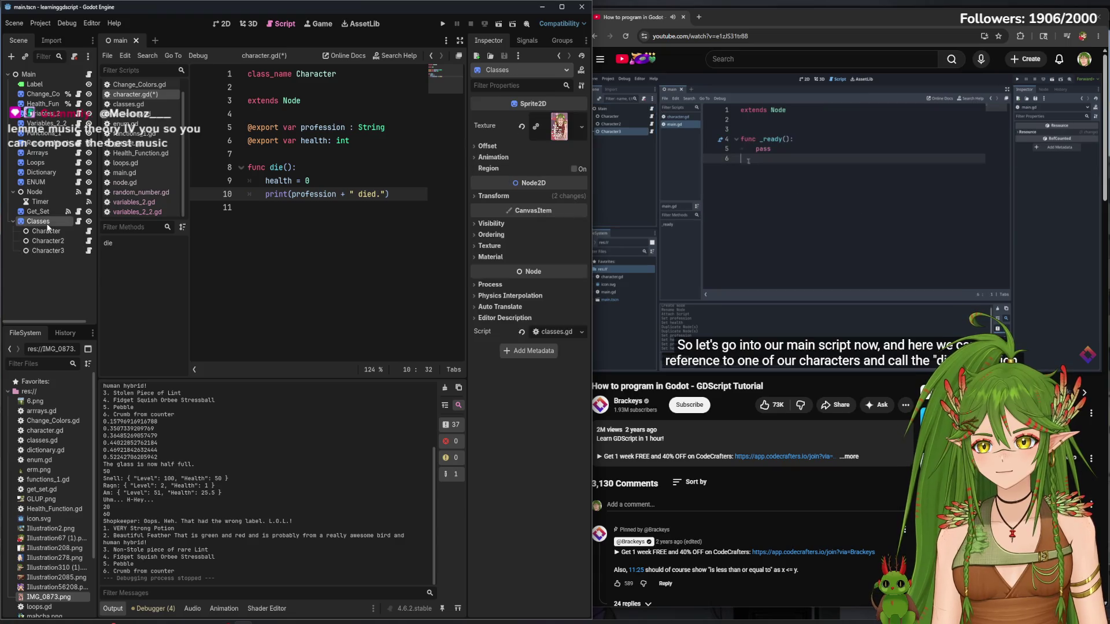
# Open classes.gd, keeping the pass placeholder in _ready.
pyautogui.click(831, 200)
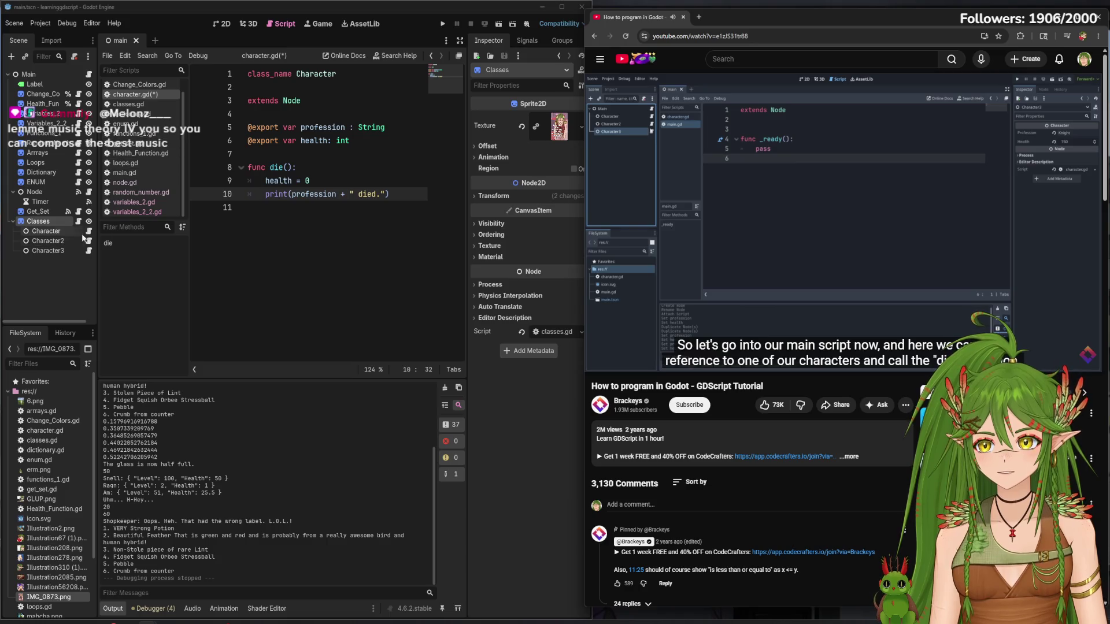
pyautogui.click(128, 104)
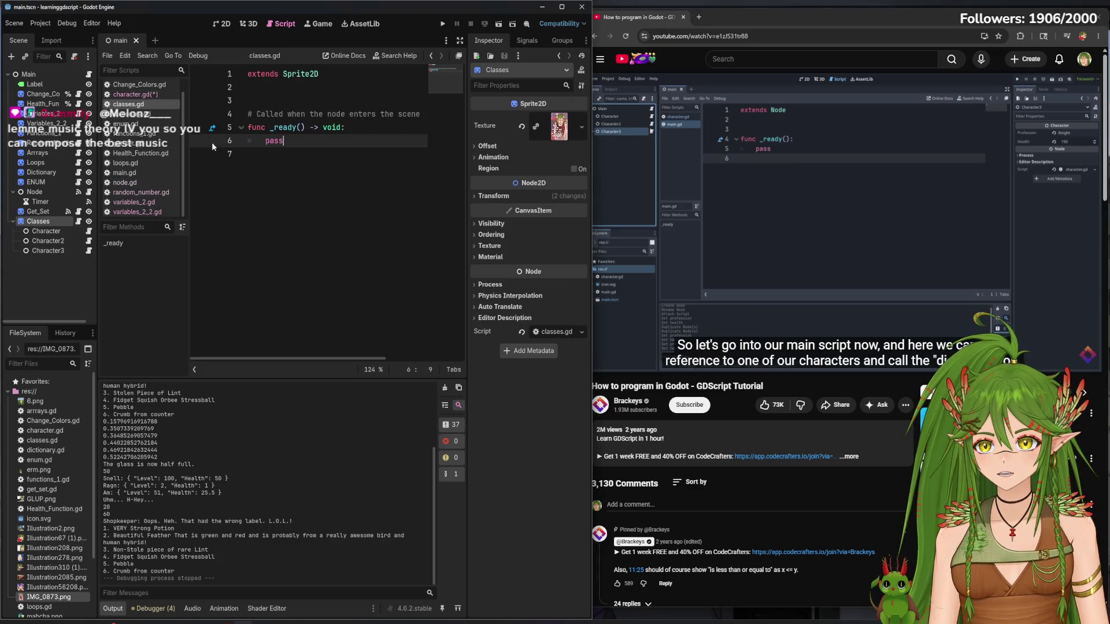
pyautogui.click(809, 200)
pyautogui.click(289, 141)
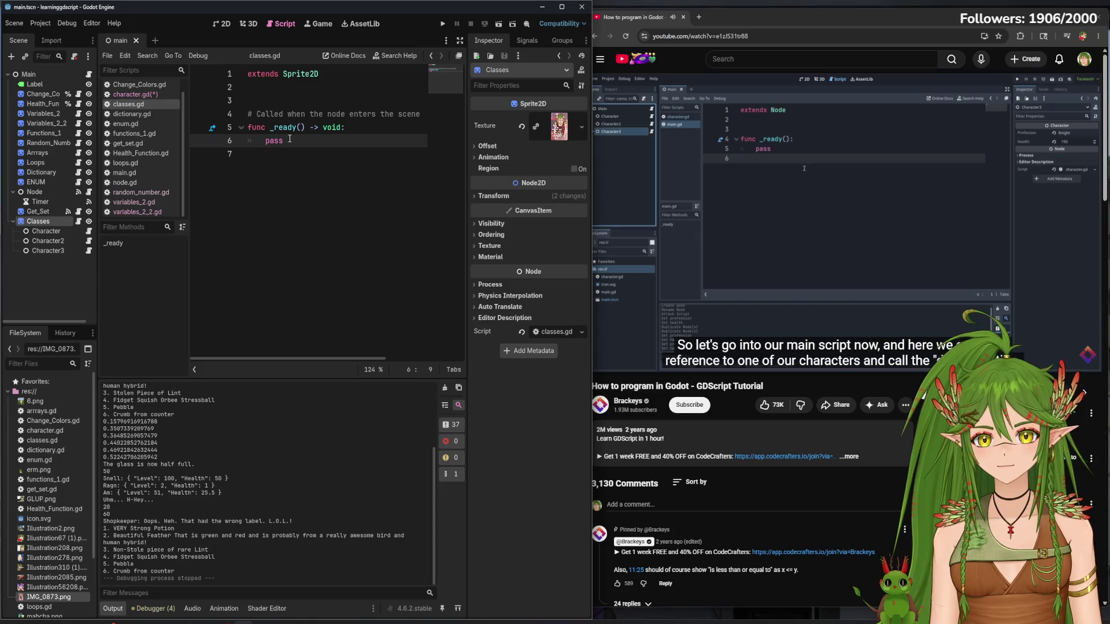
pyautogui.press('BackSpace')
pyautogui.press('BackSpace')
pyautogui.press('BackSpace')
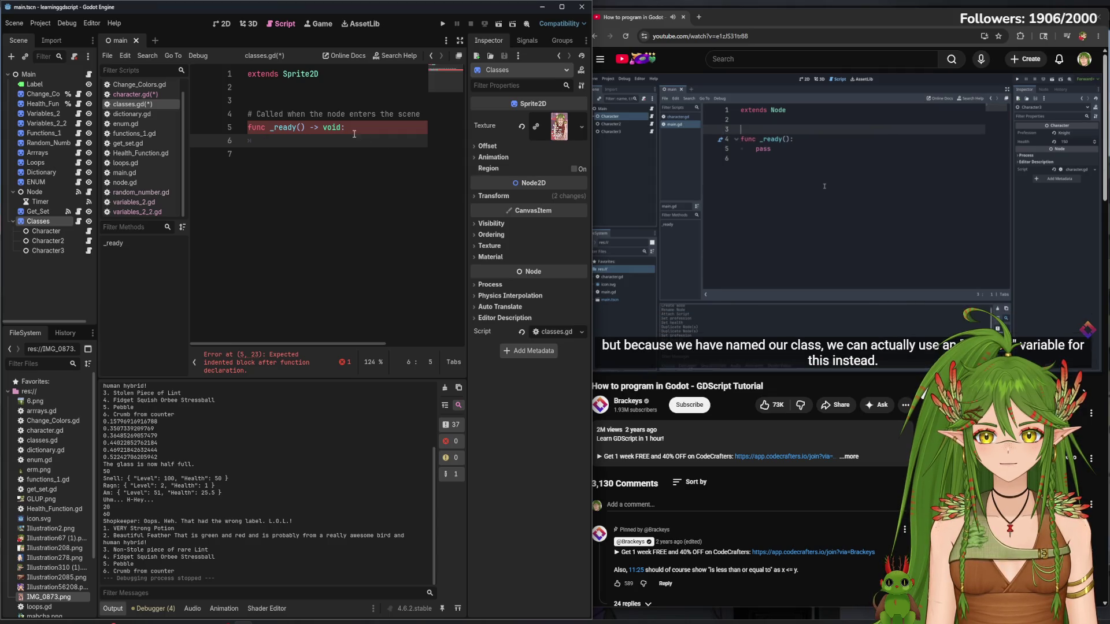
pyautogui.write('pass')
pyautogui.click(257, 94)
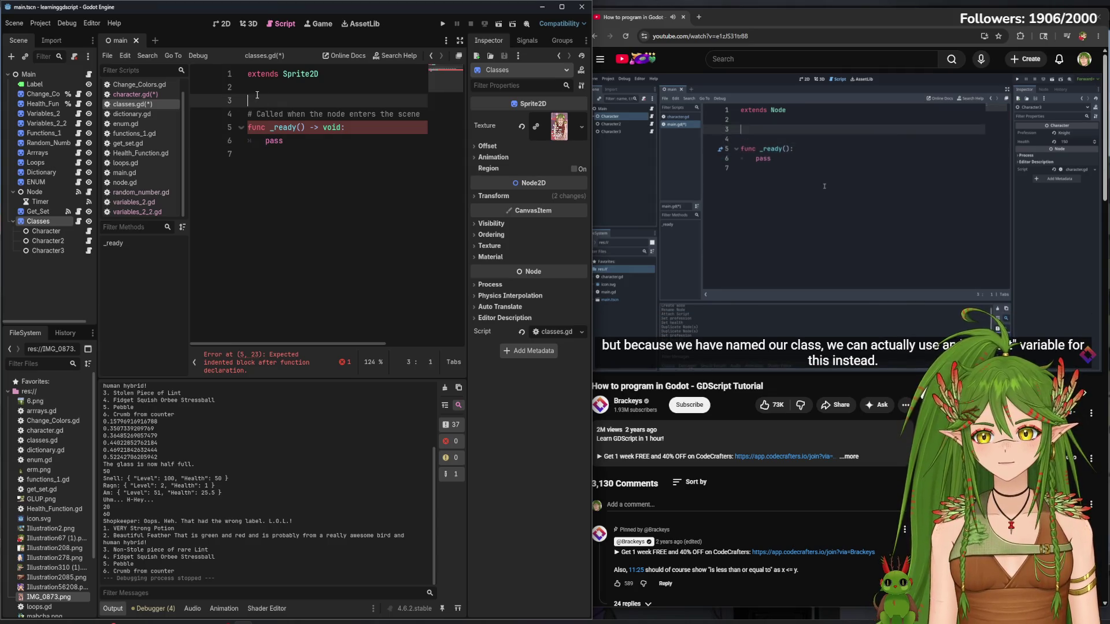
pyautogui.press('Return')
pyautogui.press('Up')
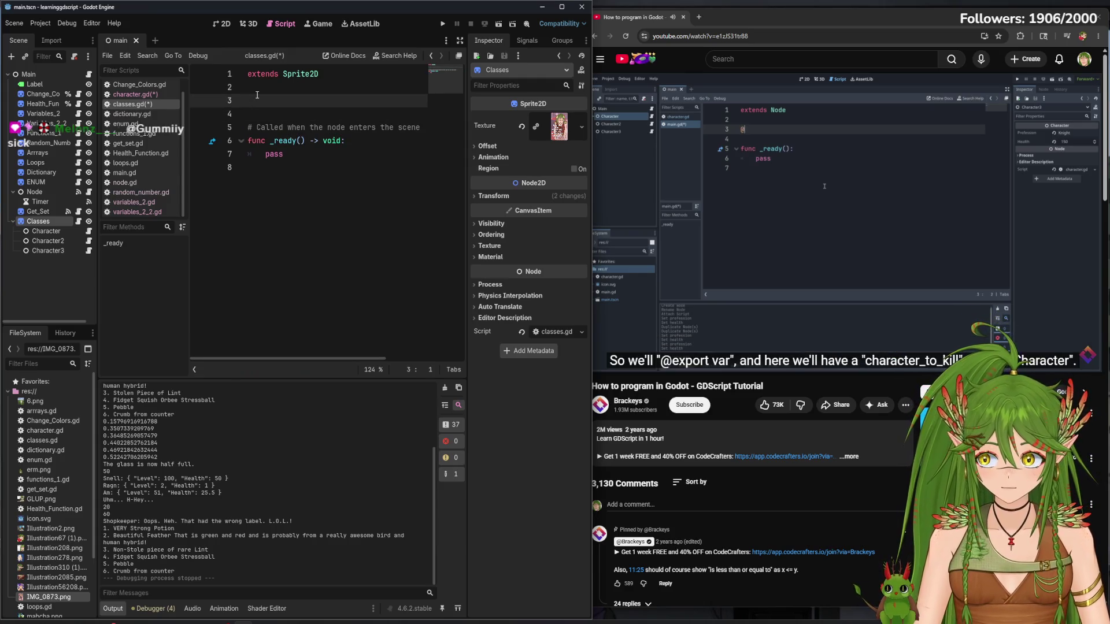
pyautogui.write('@export var ch')
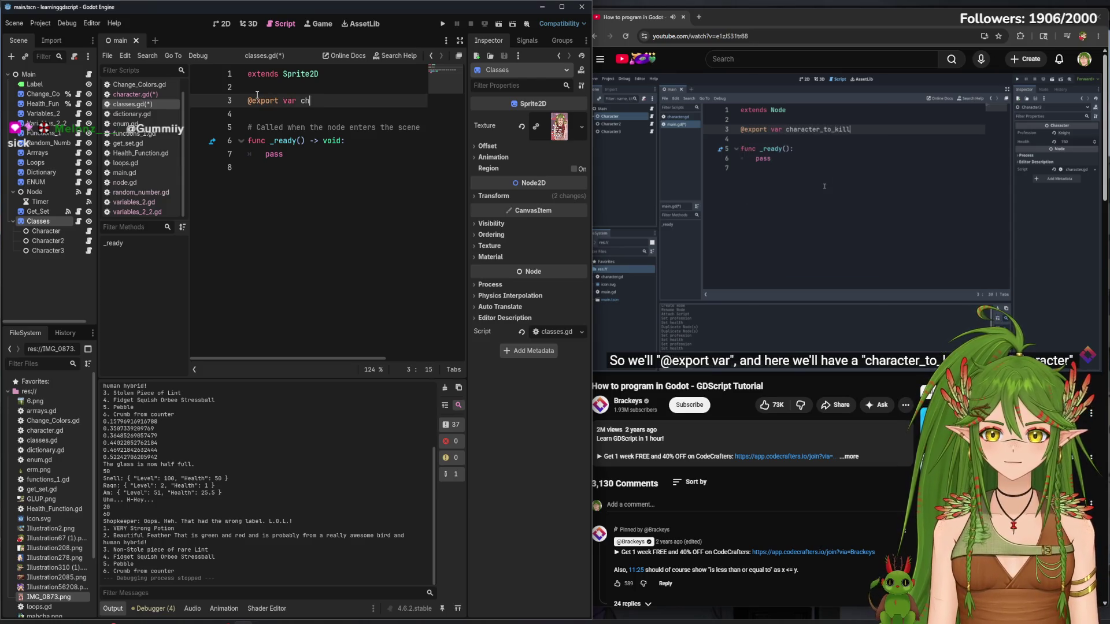
pyautogui.write('er_to_ki')
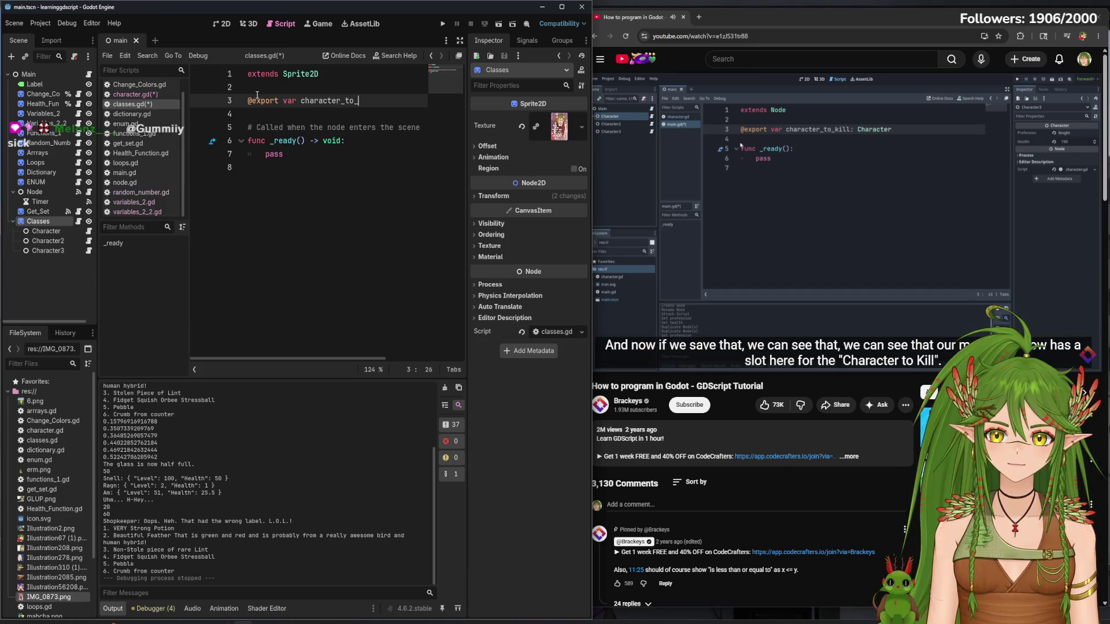
pyautogui.write(' Chara')
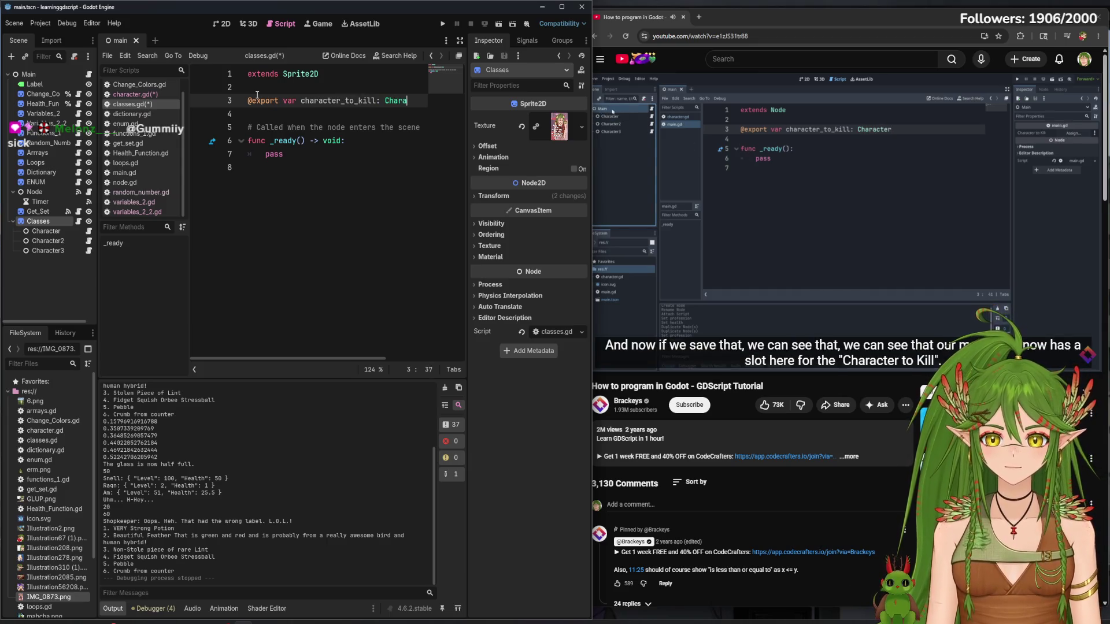
pyautogui.write('cter')
pyautogui.hotkey('ctrl', 's')
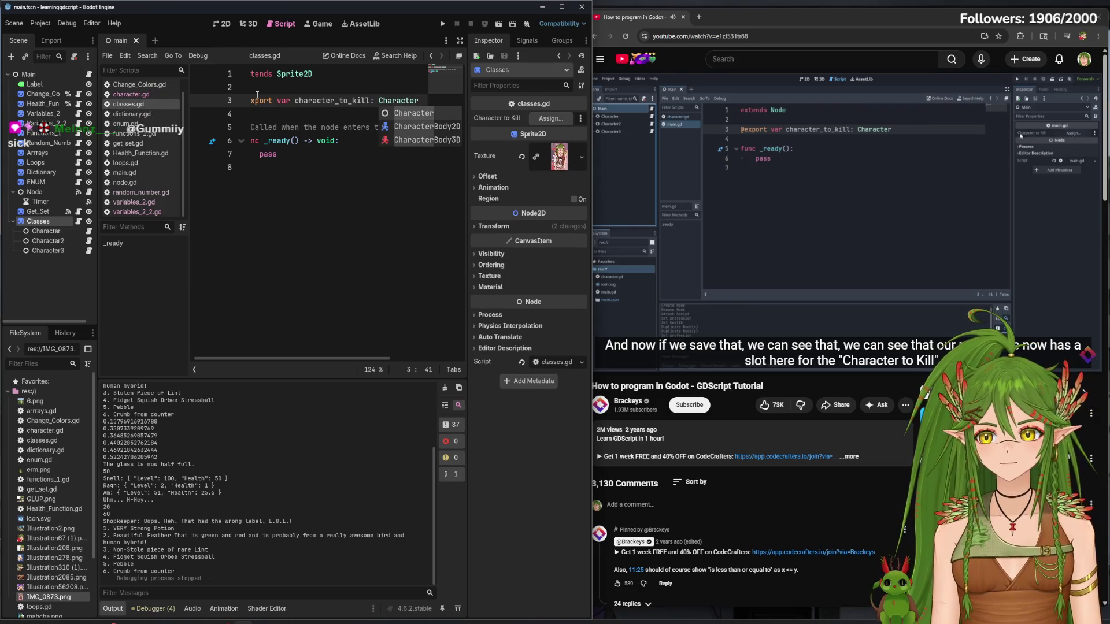
pyautogui.click(809, 201)
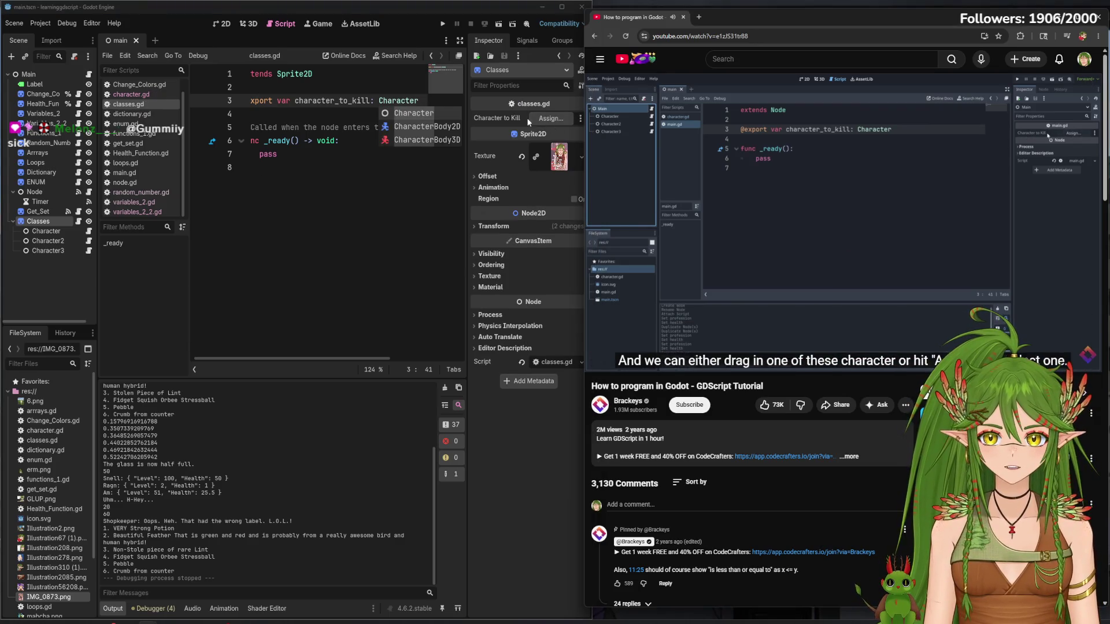
pyautogui.click(609, 244)
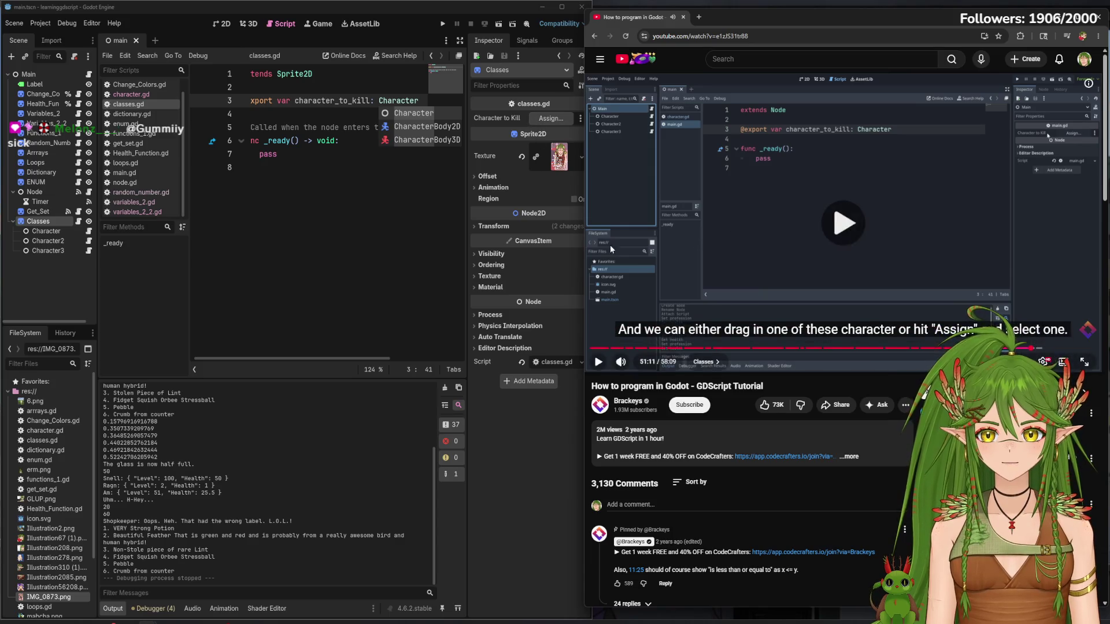
pyautogui.click(375, 180)
pyautogui.click(738, 189)
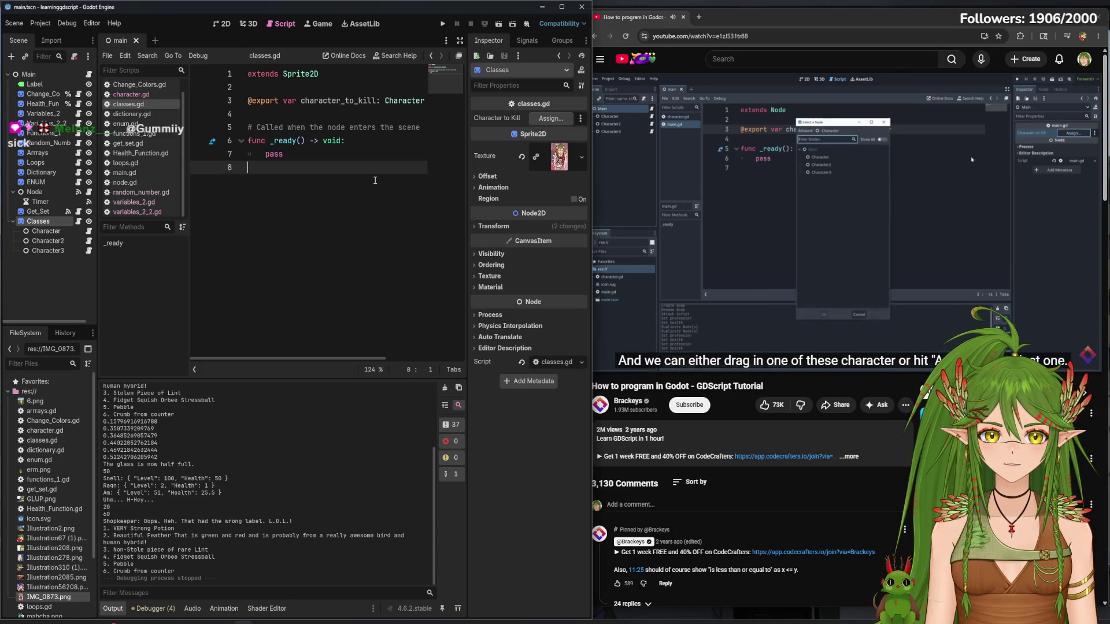
# Review the Character nodes' profession and health, then assign Character as Classes' Character to Kill.
pyautogui.click(739, 189)
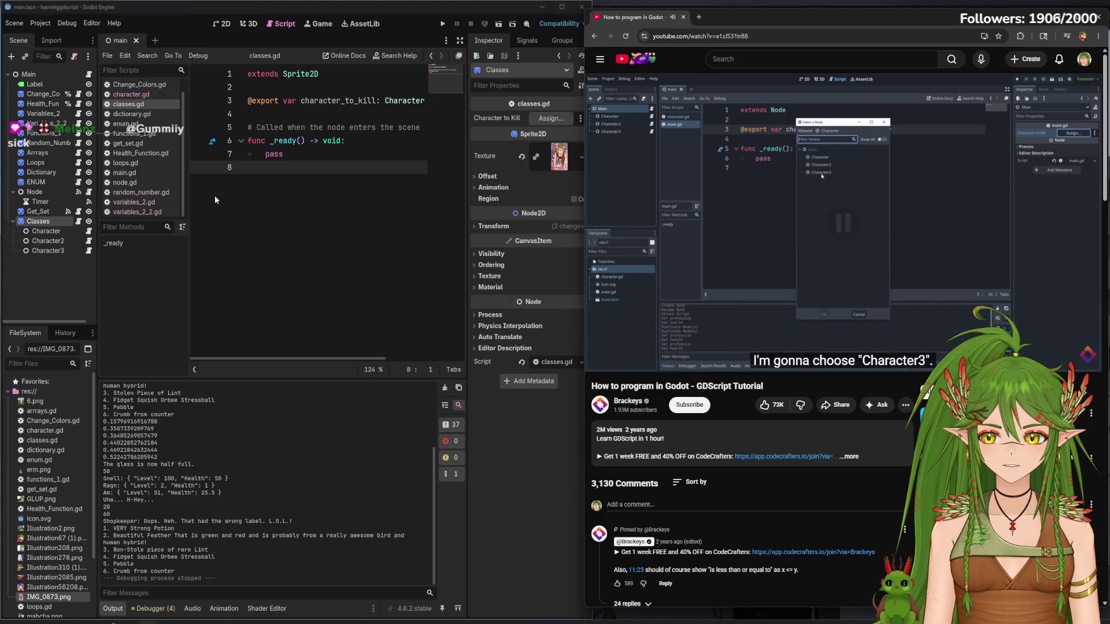
pyautogui.click(57, 250)
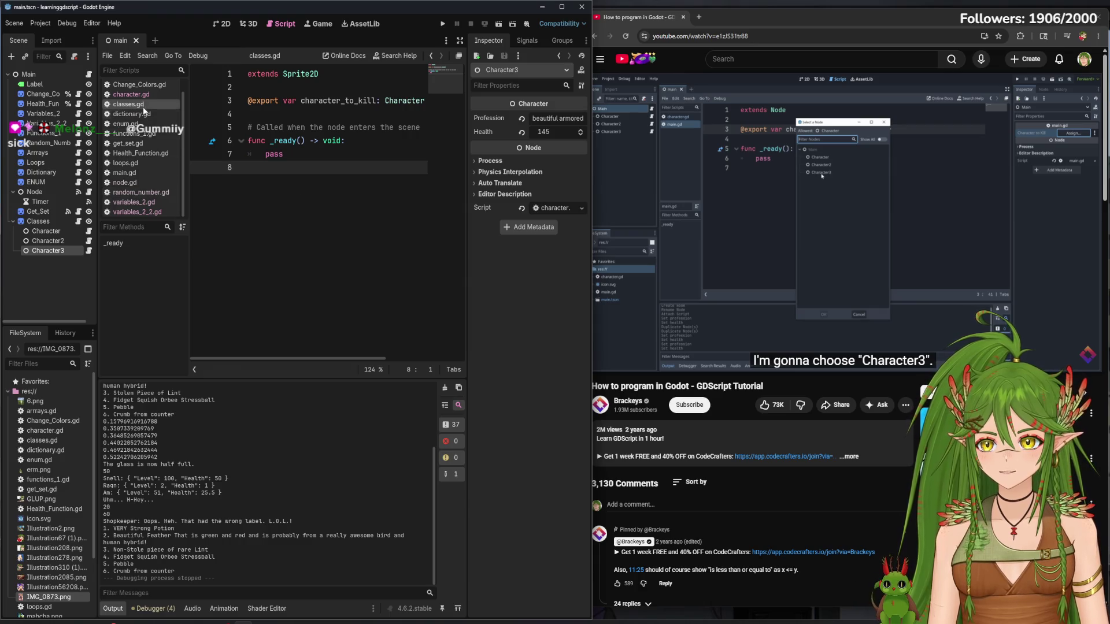
pyautogui.click(140, 96)
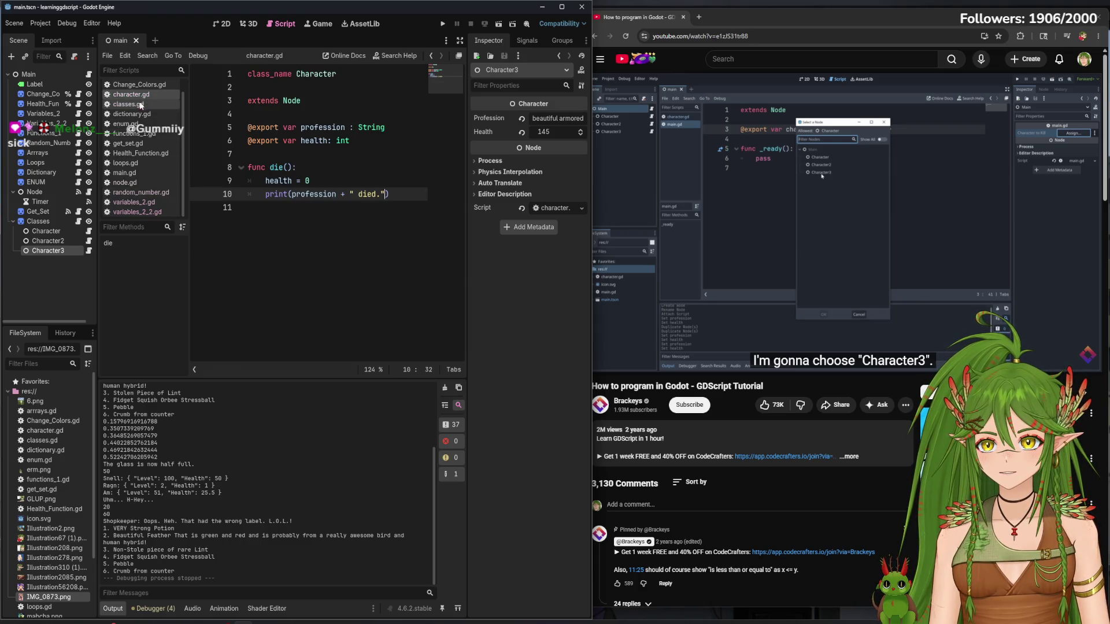
pyautogui.click(48, 240)
pyautogui.click(46, 230)
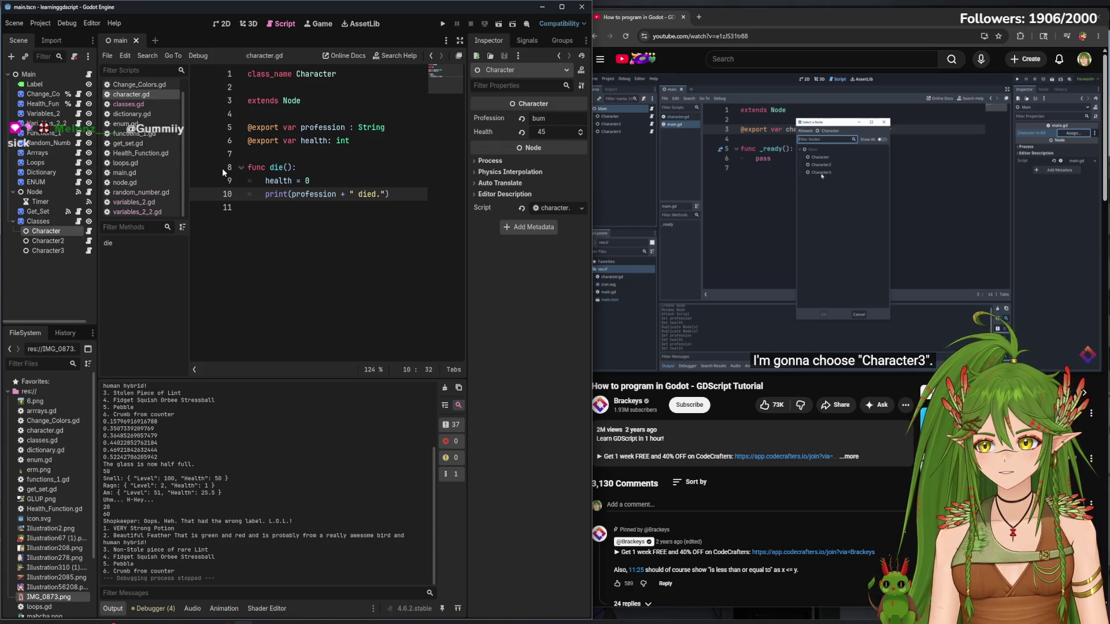
pyautogui.click(128, 104)
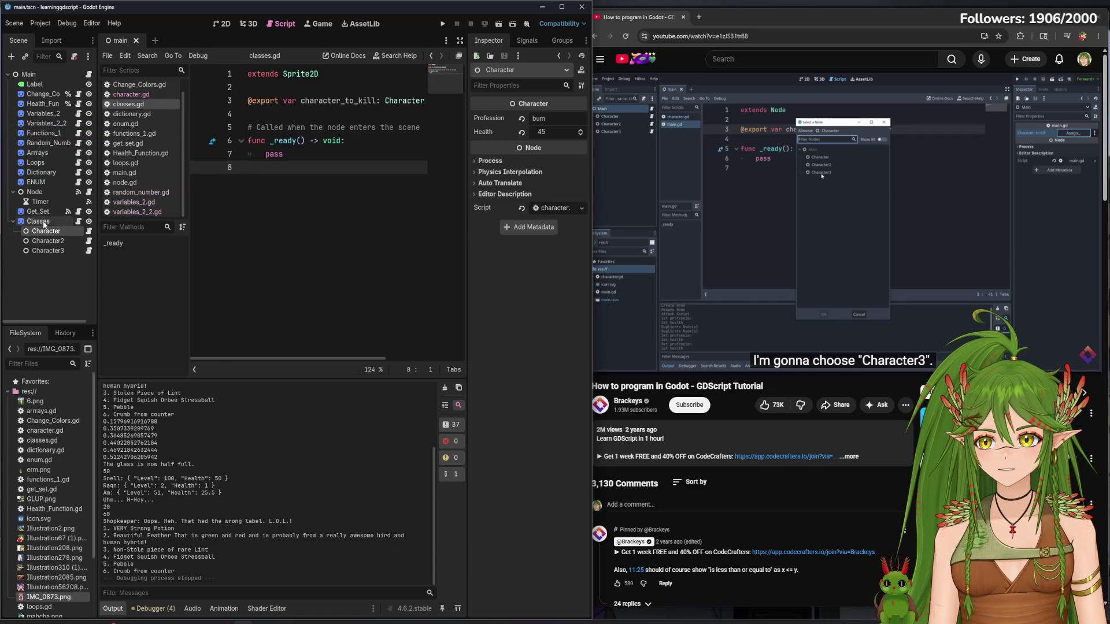
pyautogui.click(44, 222)
pyautogui.moveTo(44, 232)
pyautogui.mouseDown()
pyautogui.moveTo(428, 127)
pyautogui.moveTo(549, 119)
pyautogui.mouseUp()
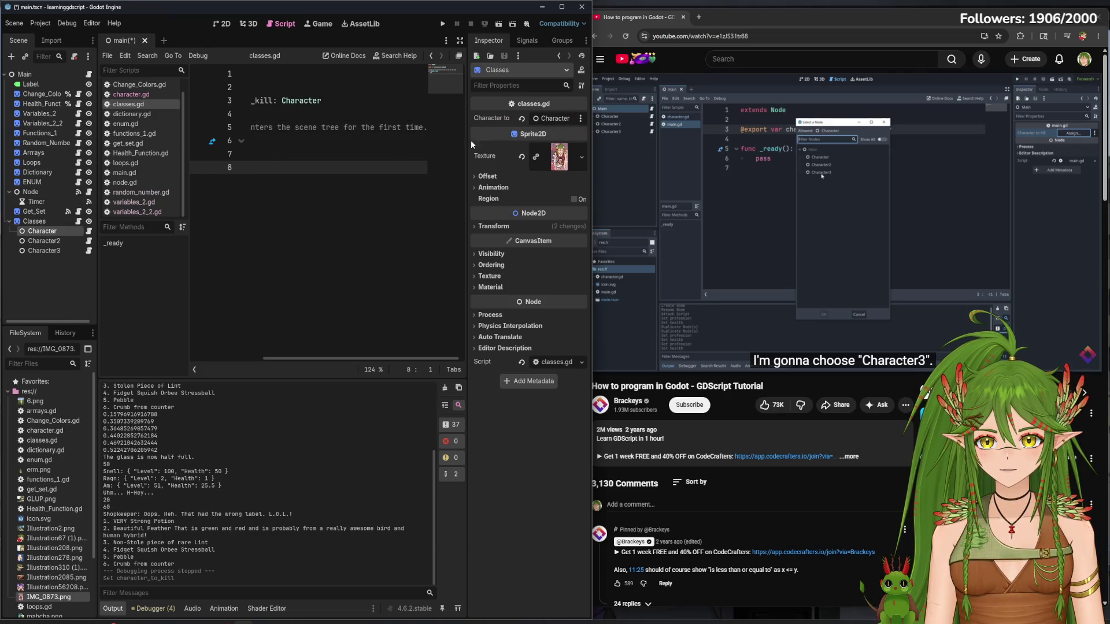
pyautogui.click(803, 169)
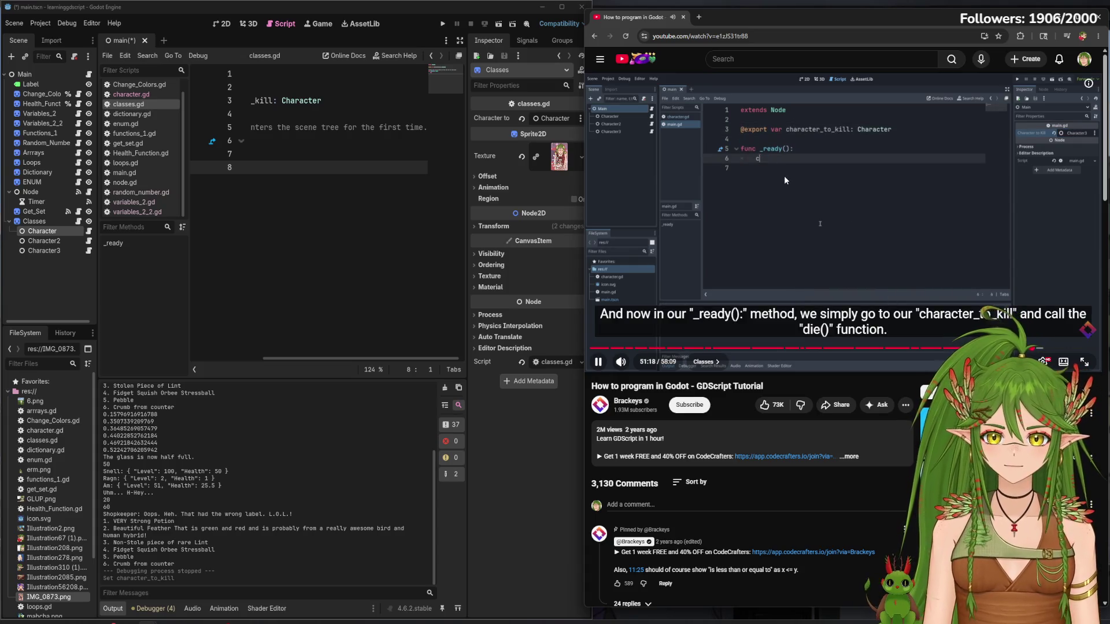
# Replace pass in _ready with character_to_kill.die().
pyautogui.click(295, 156)
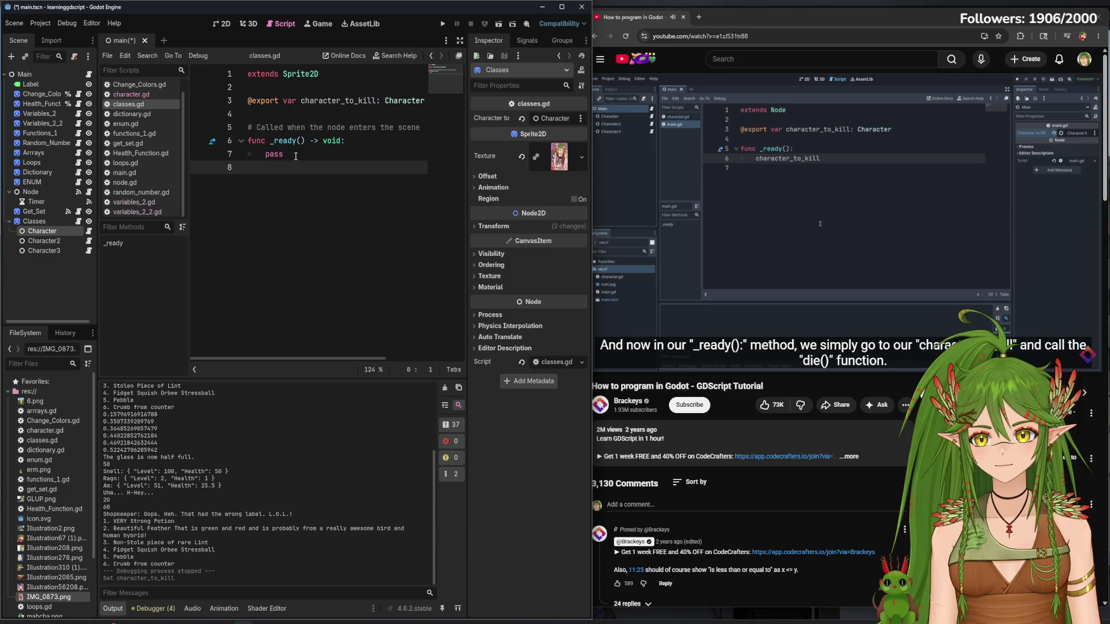
pyautogui.press('BackSpace')
pyautogui.press('BackSpace')
pyautogui.press('BackSpace')
pyautogui.write('character_to')
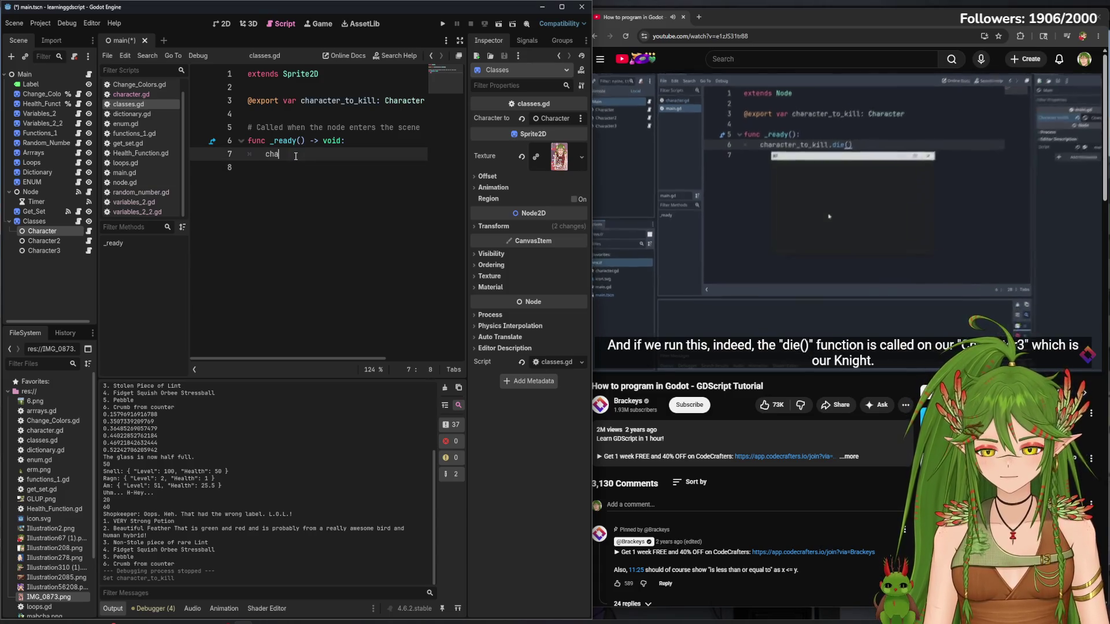
pyautogui.write('_kill')
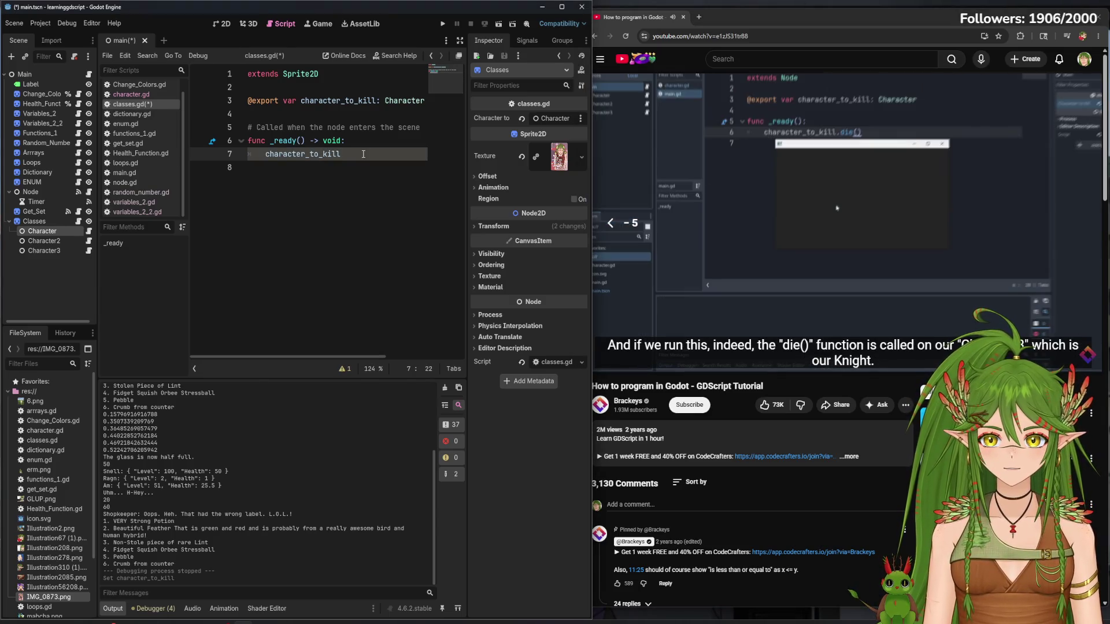
pyautogui.write('.die')
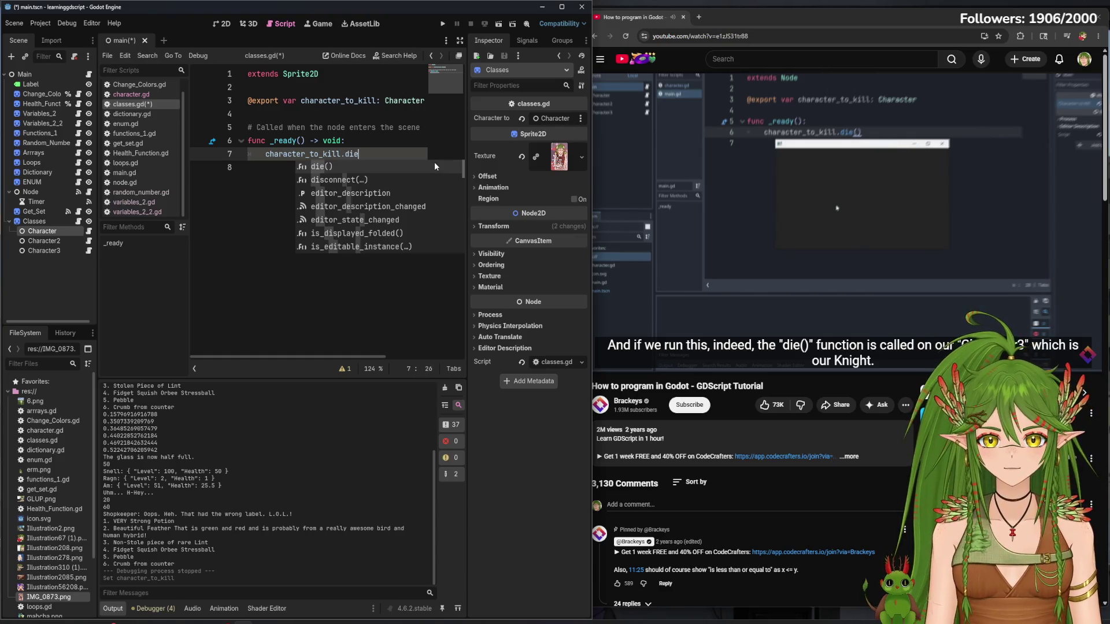
pyautogui.press('Return')
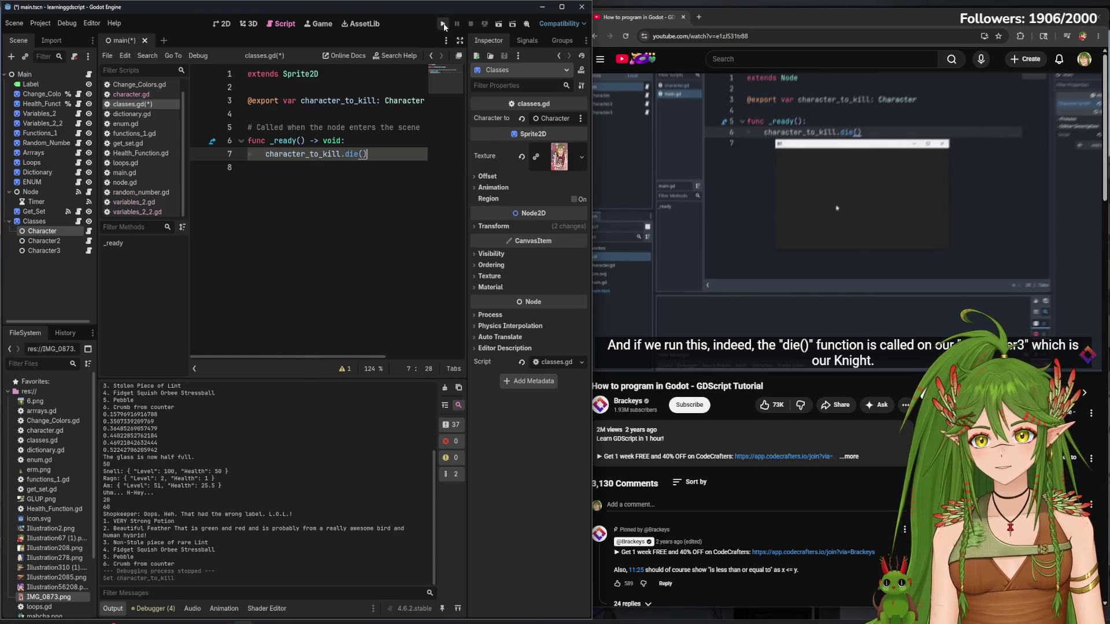
# Run the project so bum dies, then close the game window.
pyautogui.click(442, 23)
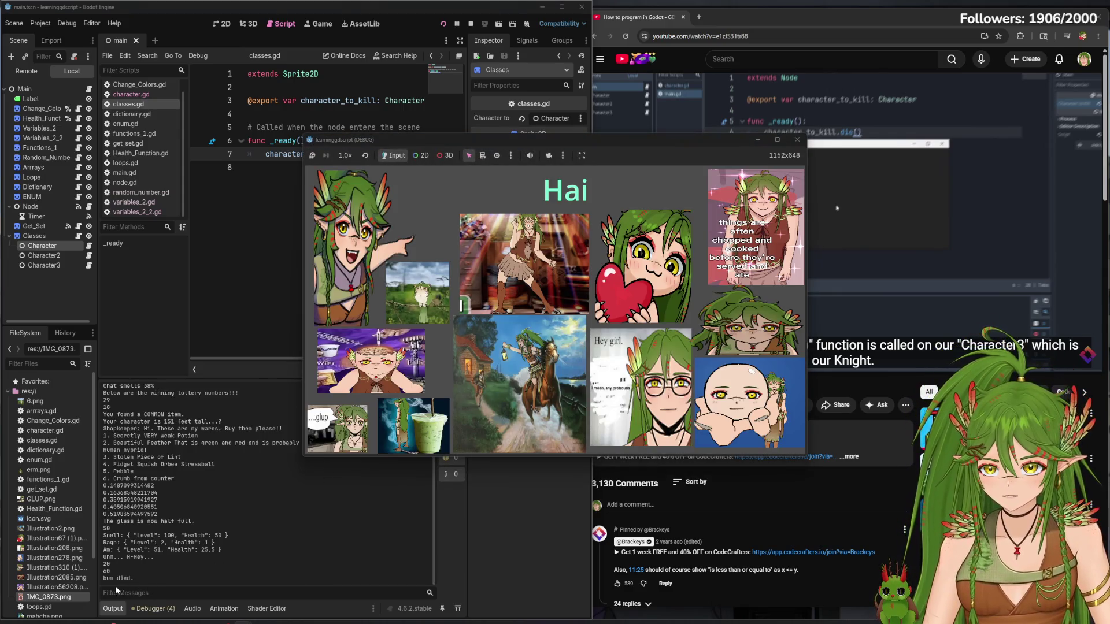
pyautogui.click(797, 139)
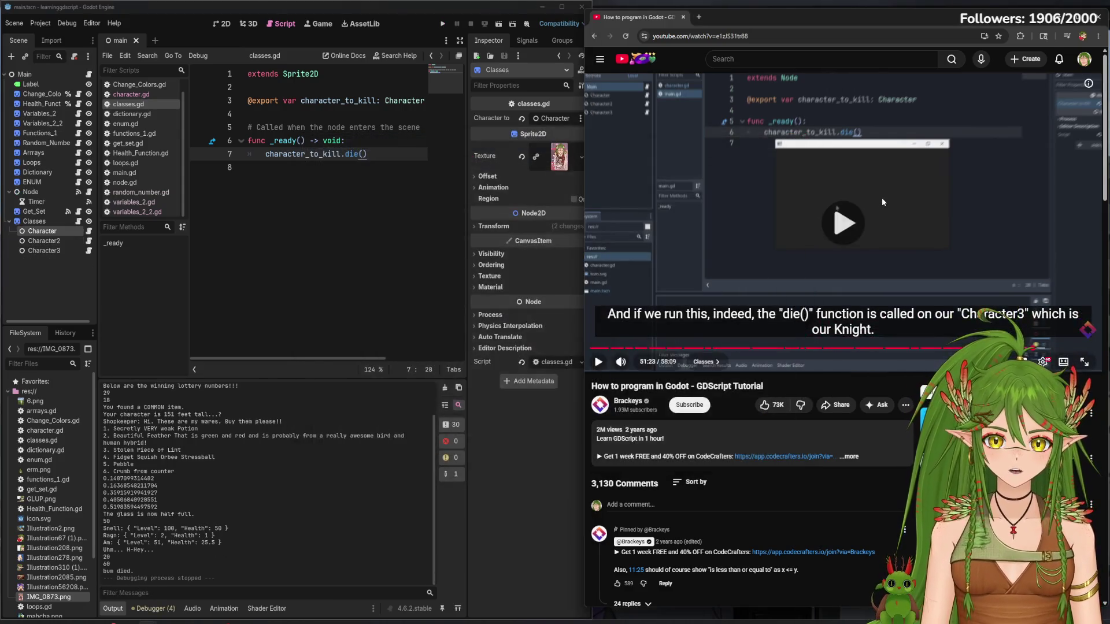
pyautogui.click(882, 197)
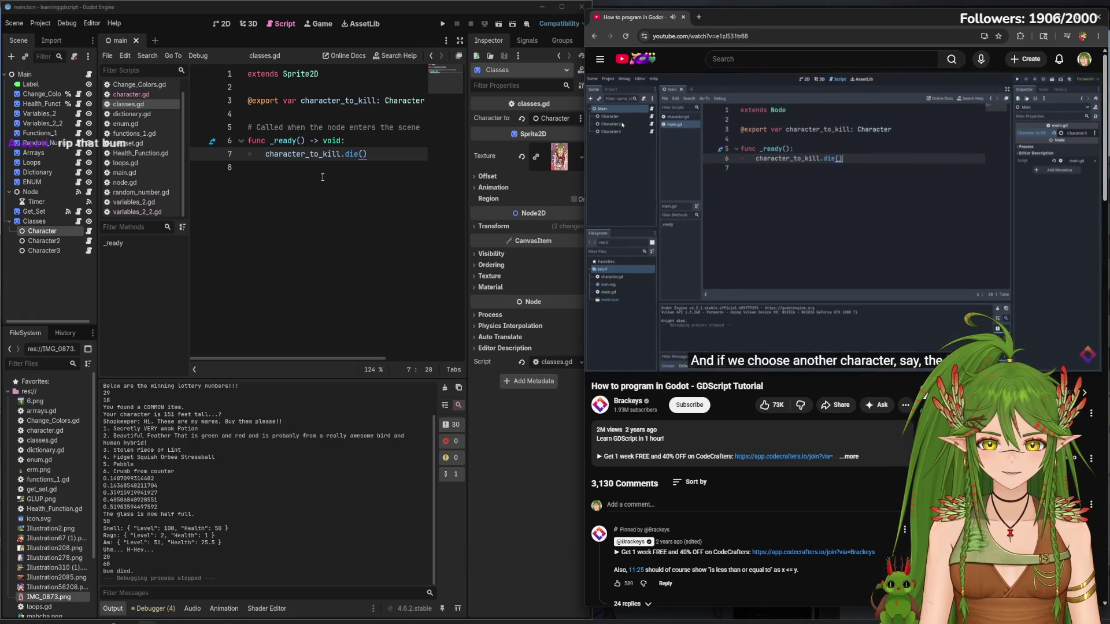
pyautogui.click(761, 238)
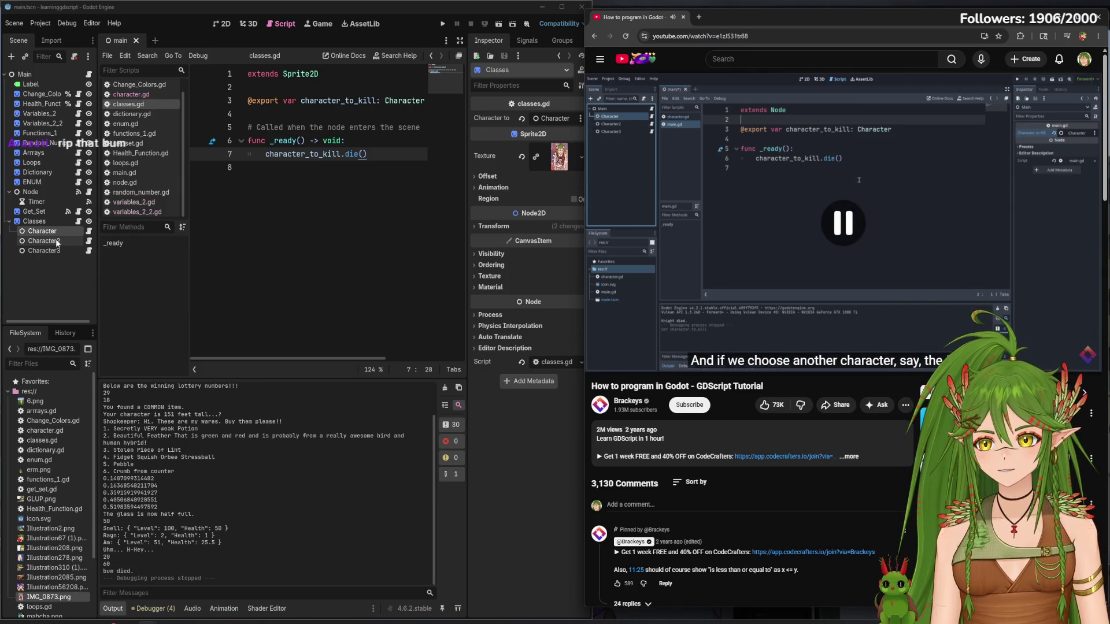
# Retarget Character to Kill to Character2 and rerun, printing "poop scooper died.".
pyautogui.click(56, 242)
pyautogui.click(42, 240)
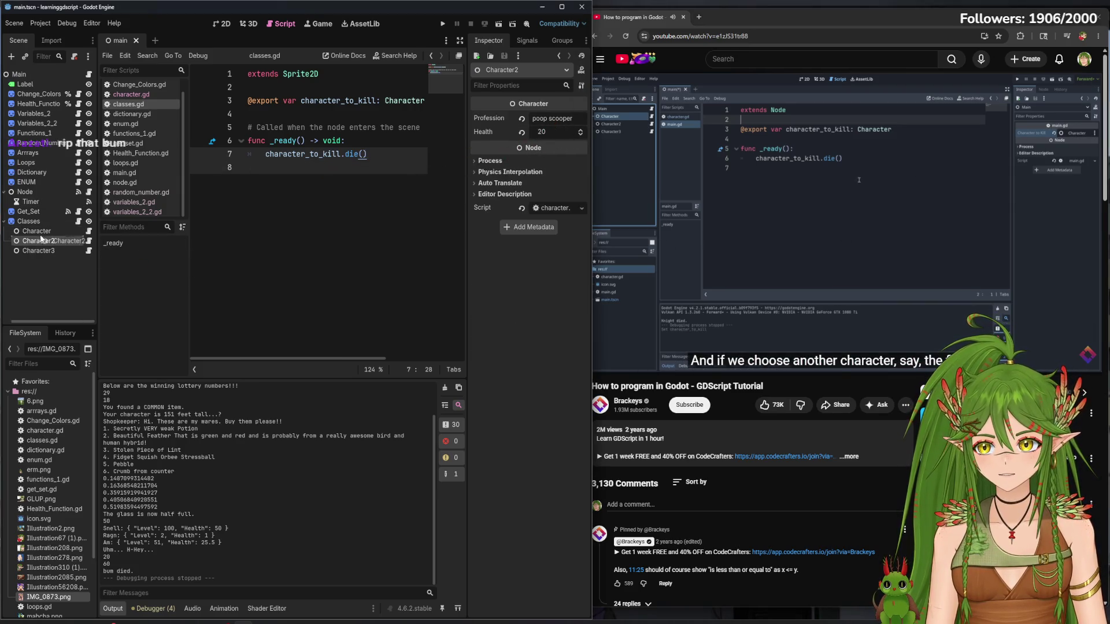
pyautogui.click(26, 221)
pyautogui.moveTo(36, 241); pyautogui.dragTo(587, 122)
pyautogui.click(443, 24)
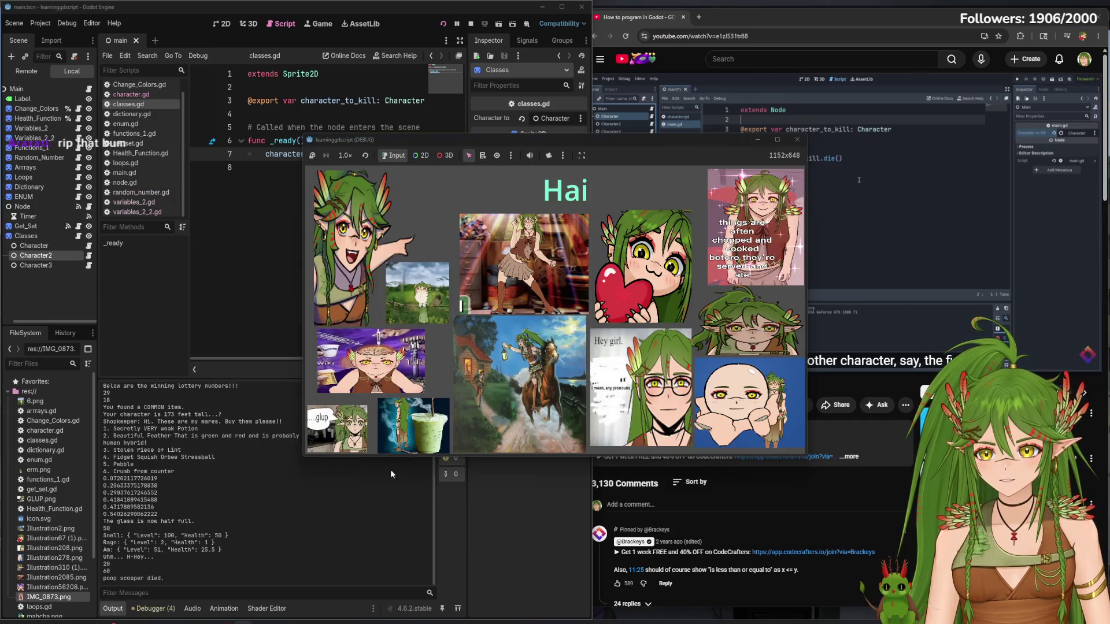
pyautogui.click(798, 141)
pyautogui.click(866, 210)
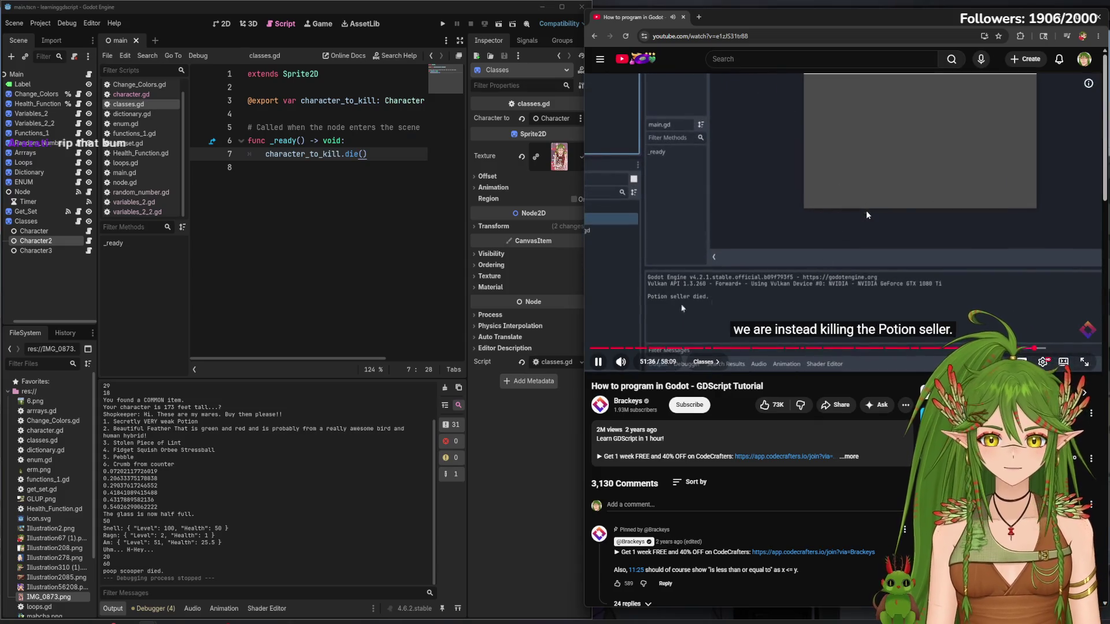
pyautogui.click(323, 167)
pyautogui.hotkey('ctrl', 's')
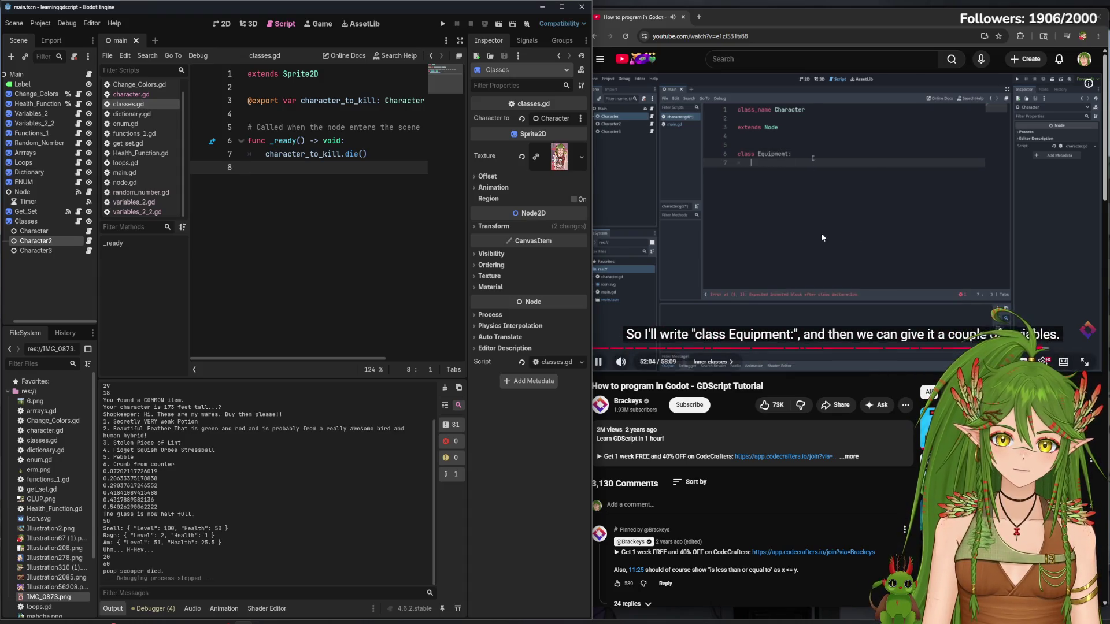
pyautogui.click(33, 230)
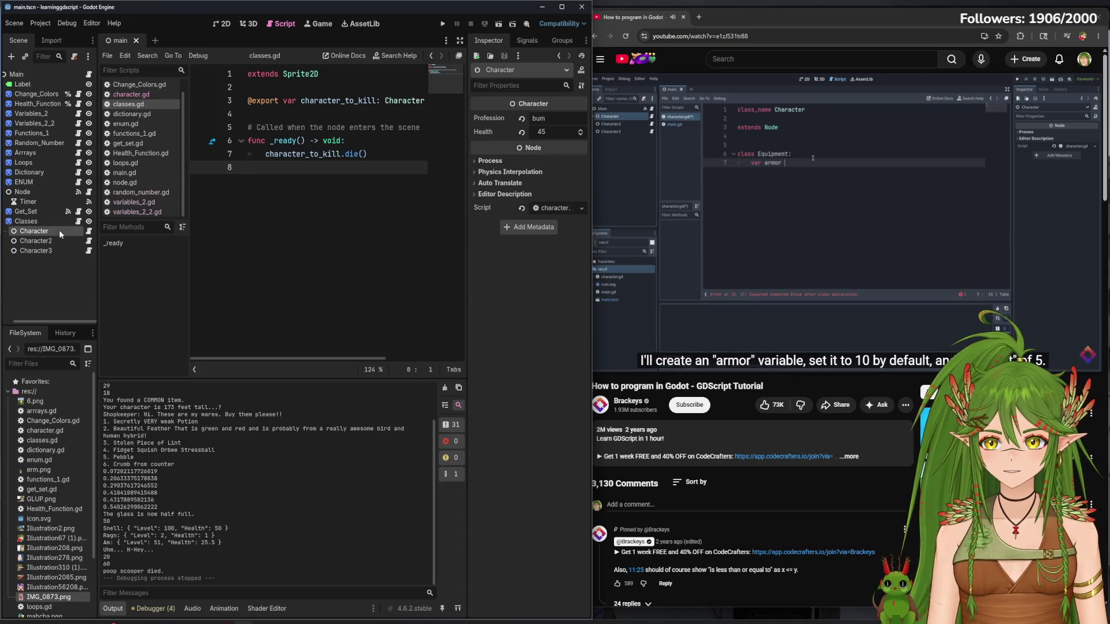
pyautogui.click(856, 213)
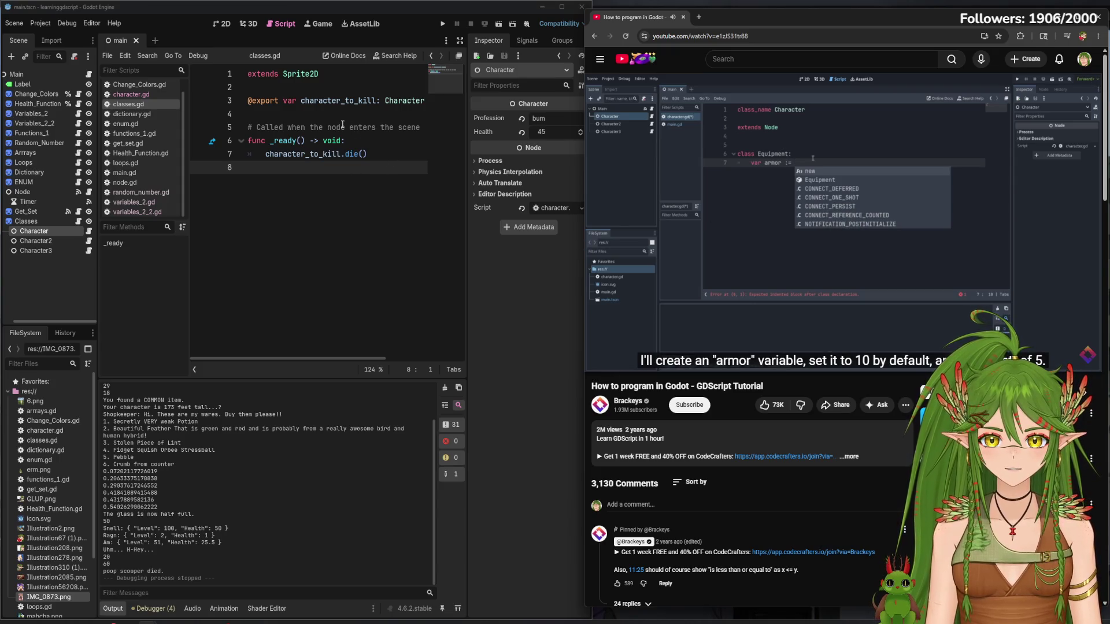
pyautogui.click(289, 111)
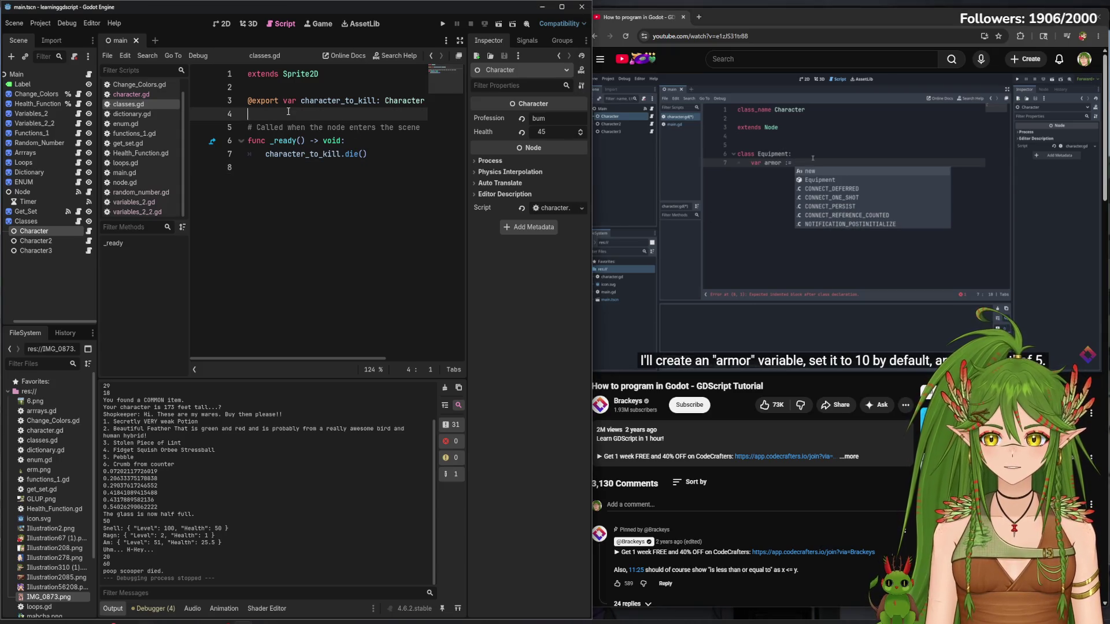
pyautogui.click(367, 154)
pyautogui.press('Return')
pyautogui.press('Return')
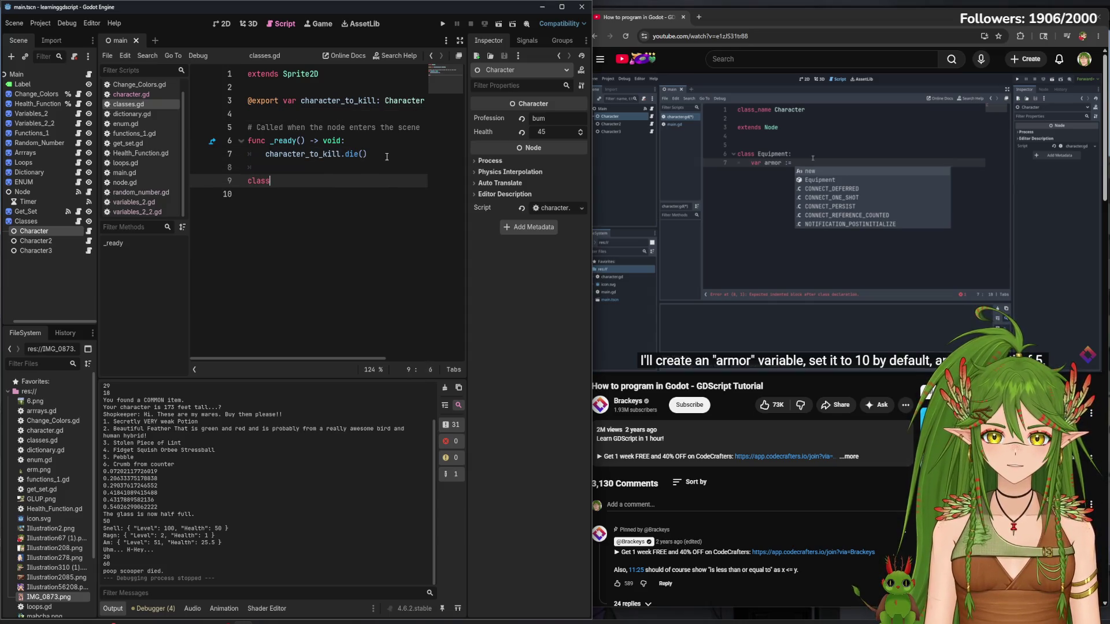
# Declare class Equipment: with var armor := 10 and var weight := 5.
pyautogui.write('s Equipment')
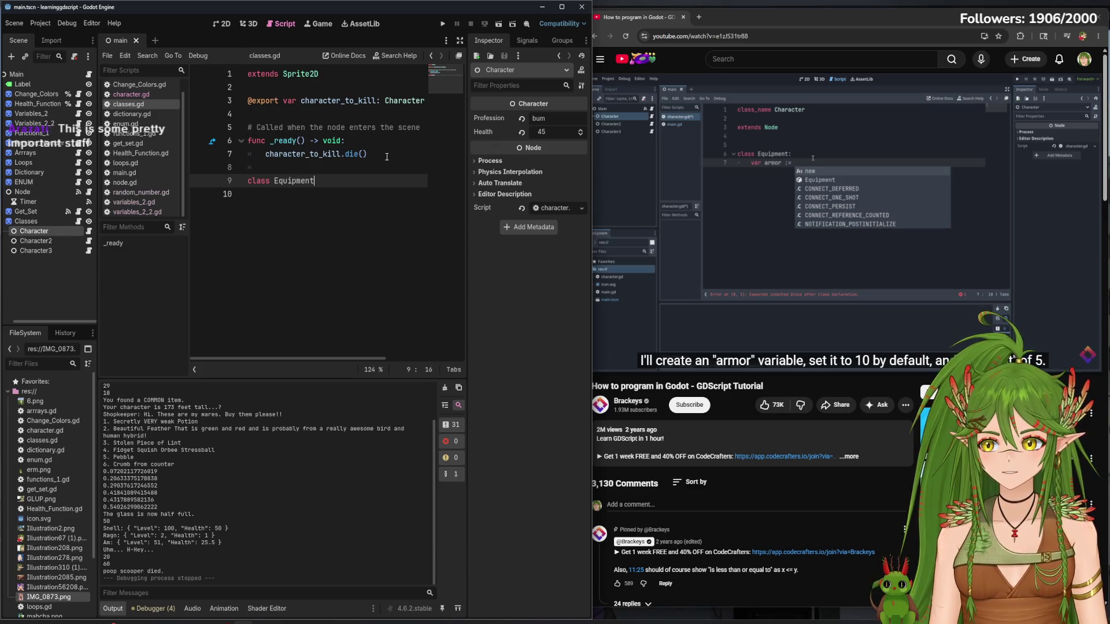
pyautogui.write(':')
pyautogui.press('Return')
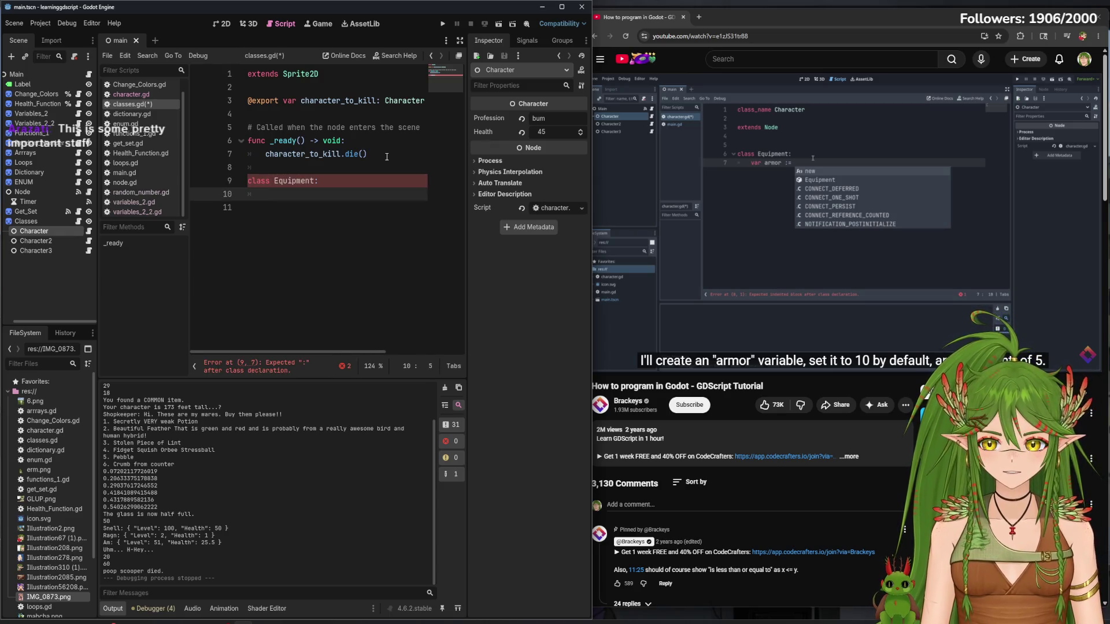
pyautogui.write('v')
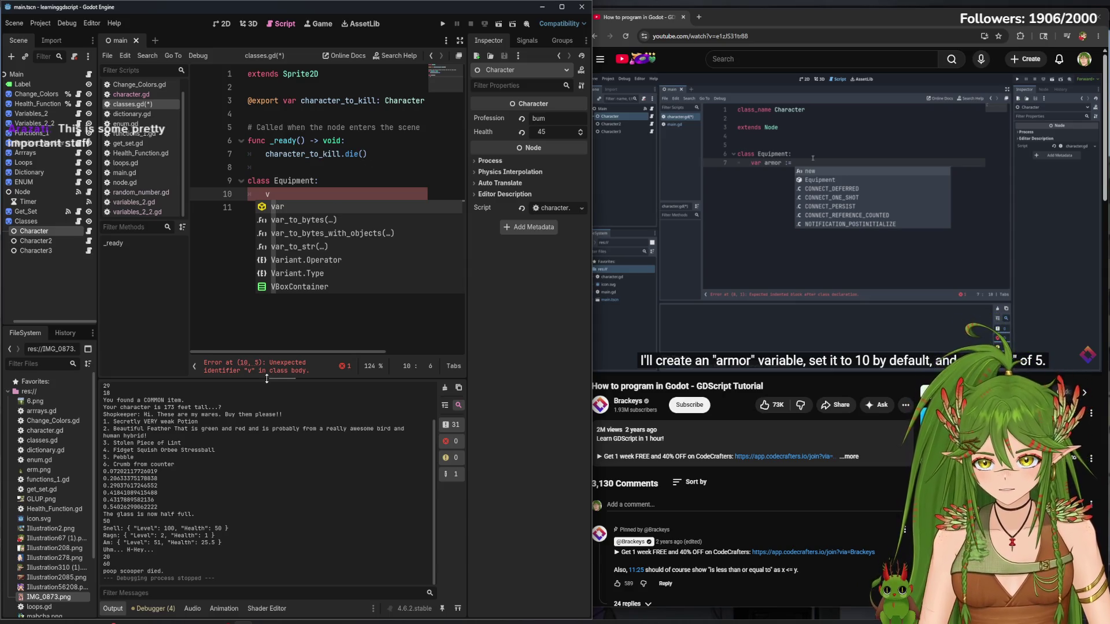
pyautogui.write('ar armor')
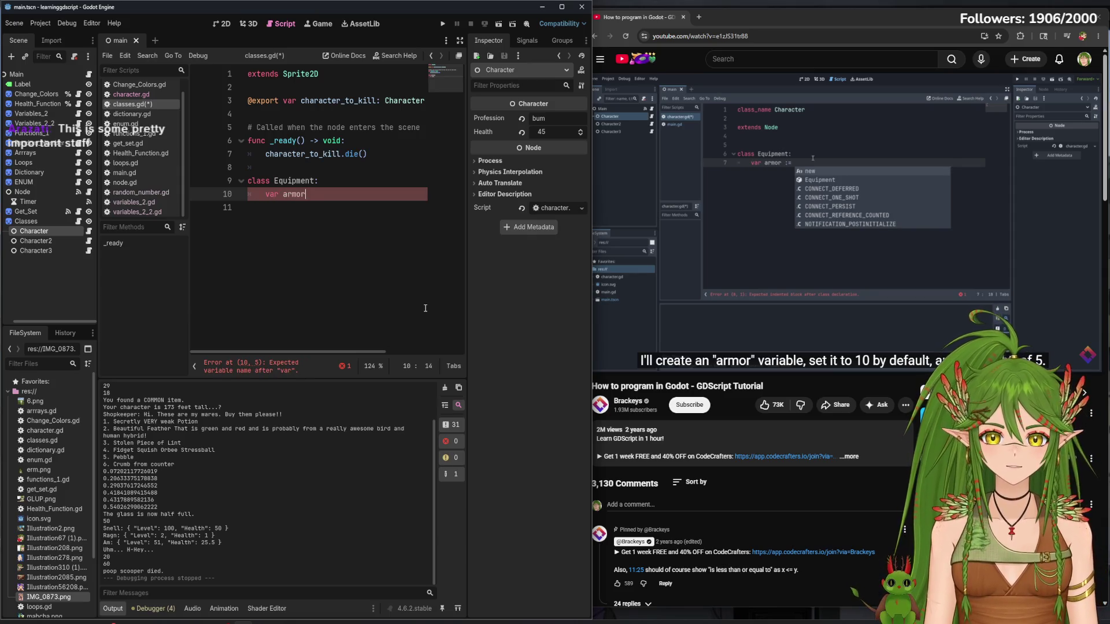
pyautogui.write('=')
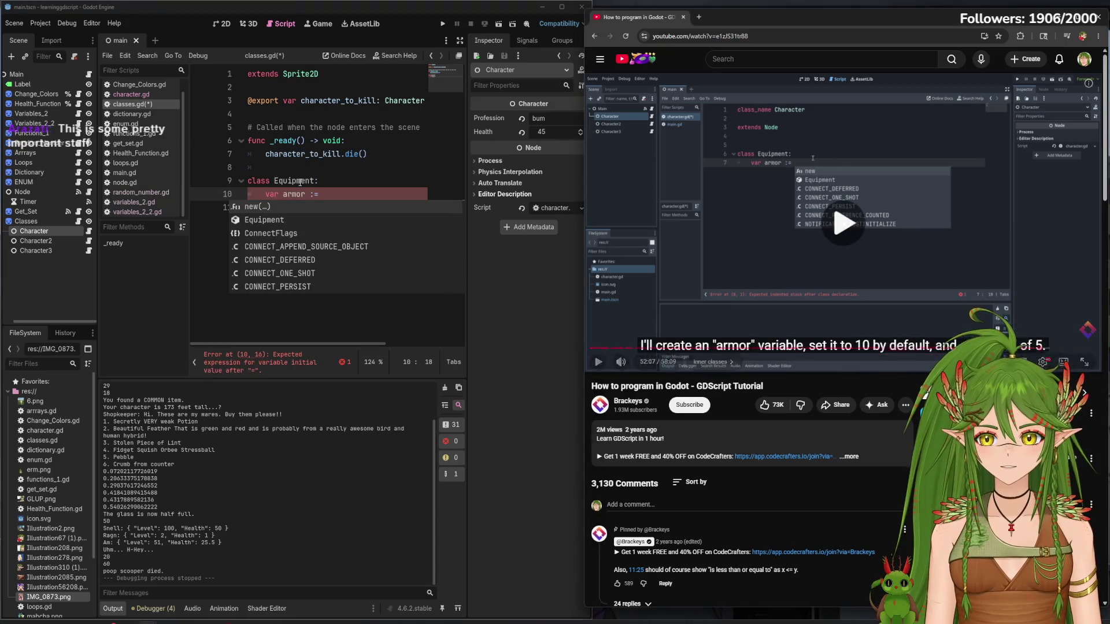
pyautogui.click(334, 194)
pyautogui.write('10')
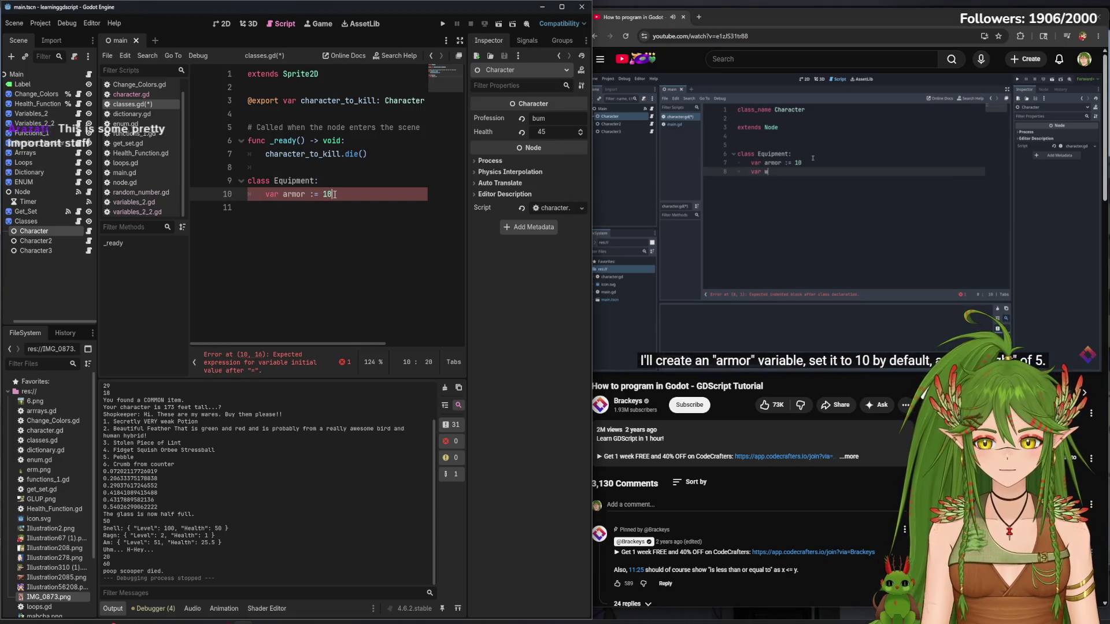
pyautogui.press('Return')
pyautogui.write('var weight')
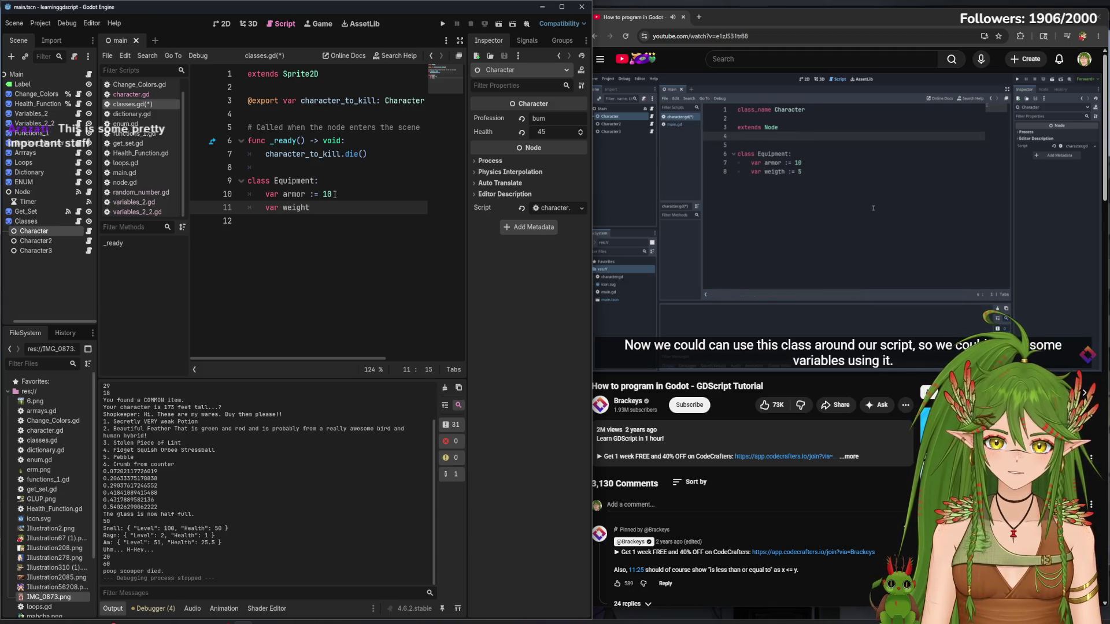
pyautogui.write(' := 5')
# Declare var chest := Equipment.new() on line 9.
pyautogui.click(284, 167)
pyautogui.press('Return')
pyautogui.press('Return')
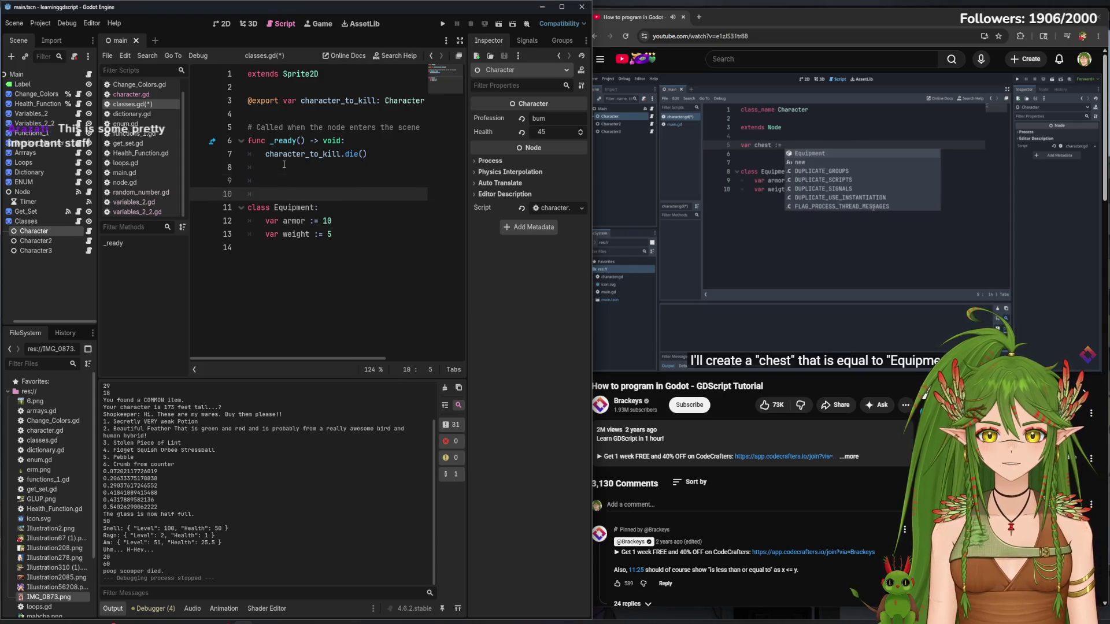
pyautogui.press('Up')
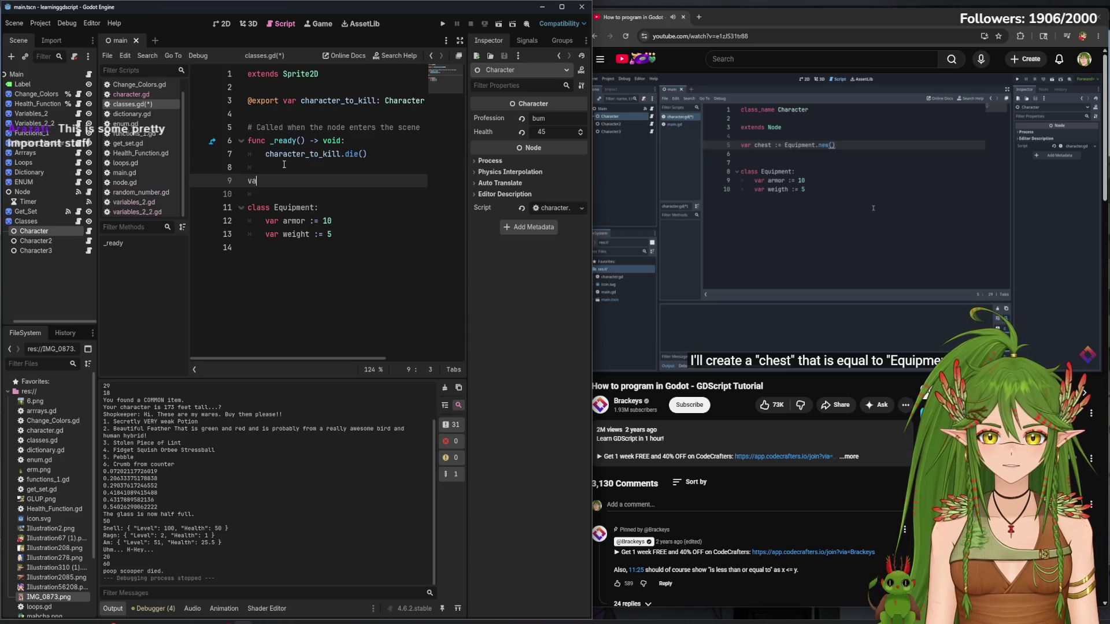
pyautogui.write('r chest := Equ')
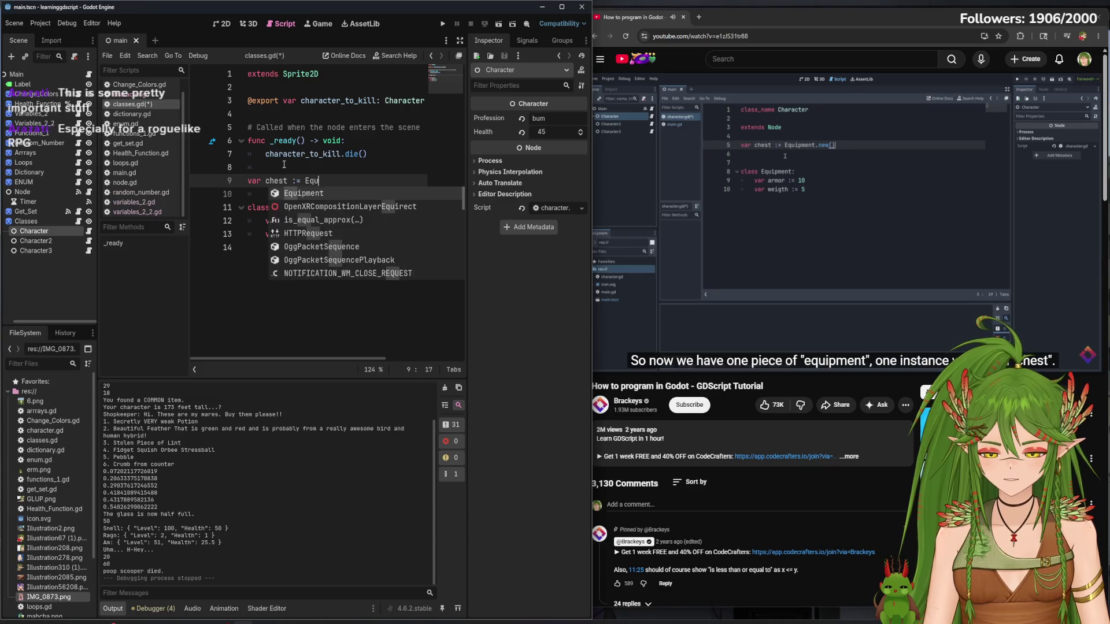
pyautogui.press('Return')
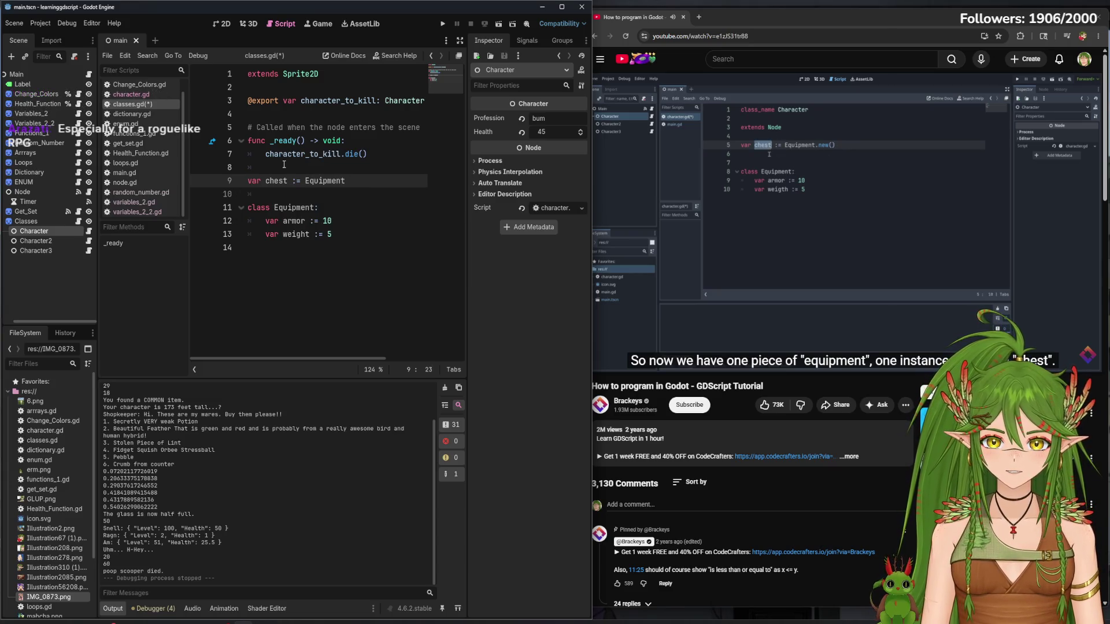
pyautogui.write('.new(')
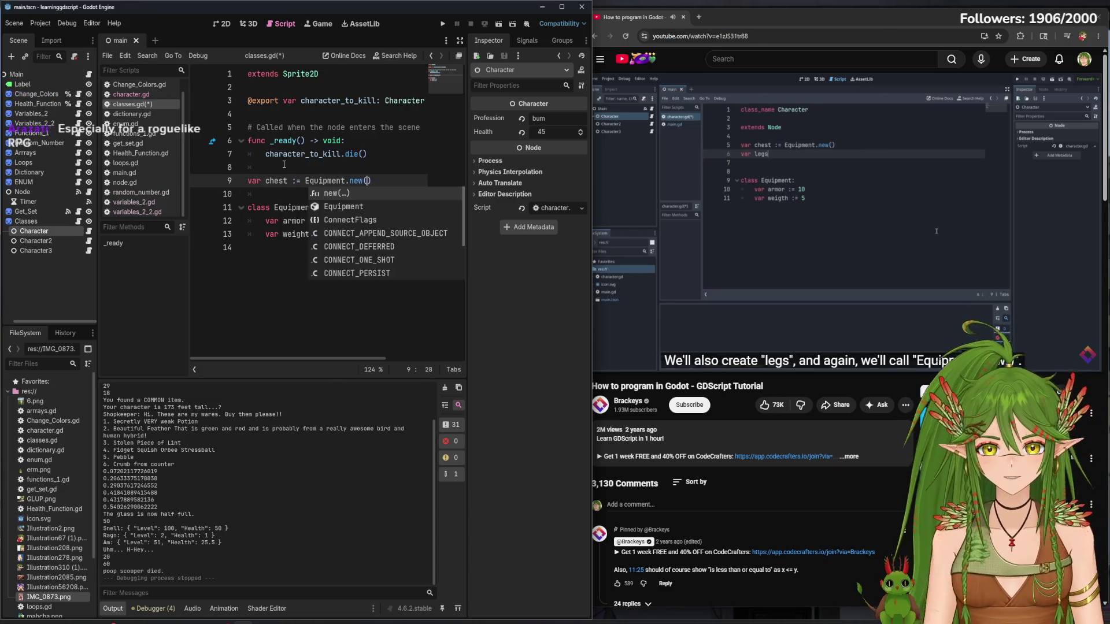
pyautogui.press('Escape')
# Add var legs := Equipment.new() below chest and discard an unfinished func _re line.
pyautogui.press('End')
pyautogui.press('Return')
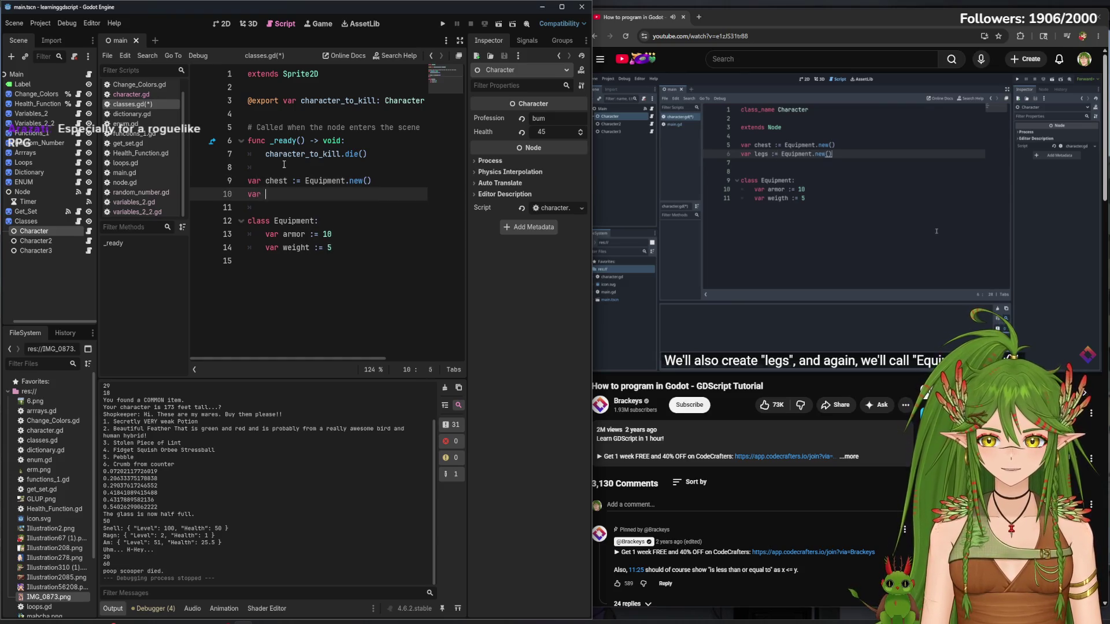
pyautogui.write('legs := Equipment(')
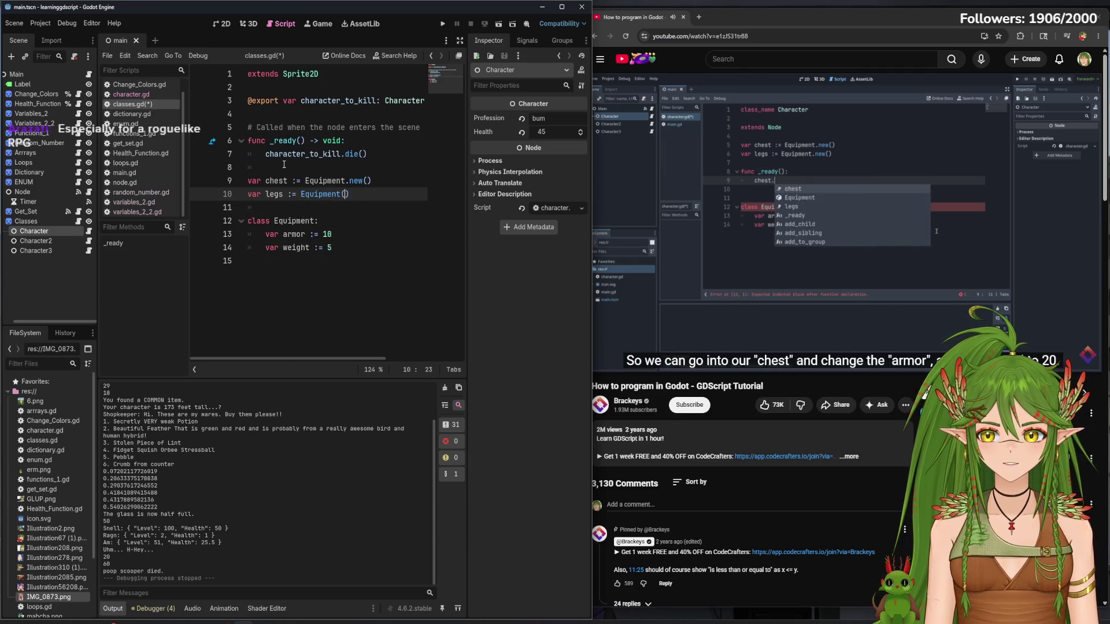
pyautogui.write('.new()')
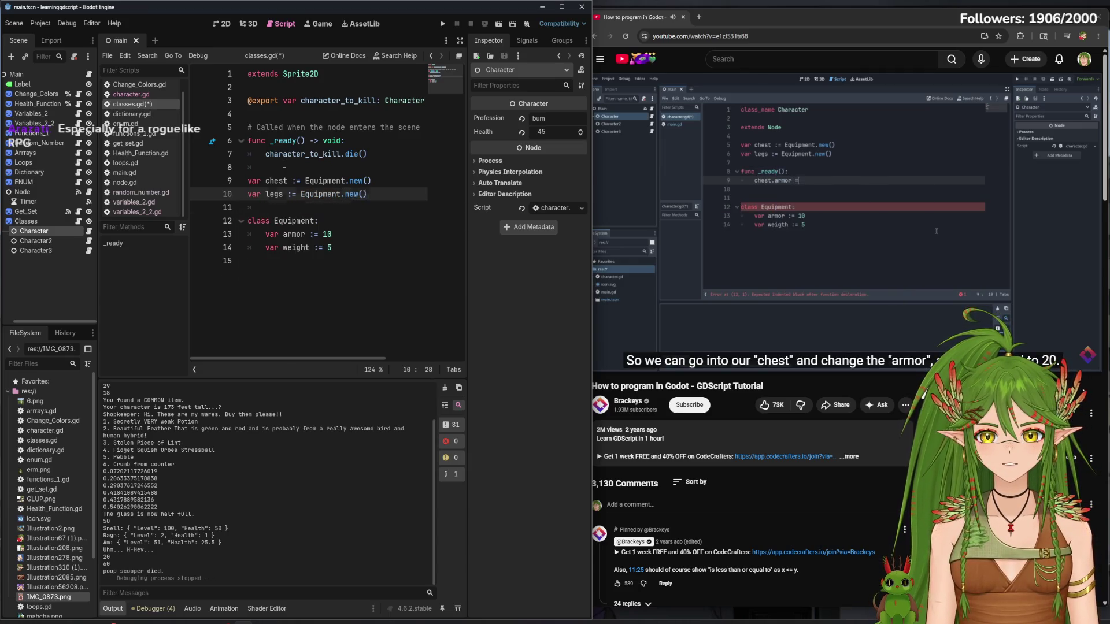
pyautogui.press('Return')
pyautogui.press('Return')
pyautogui.write('func _re')
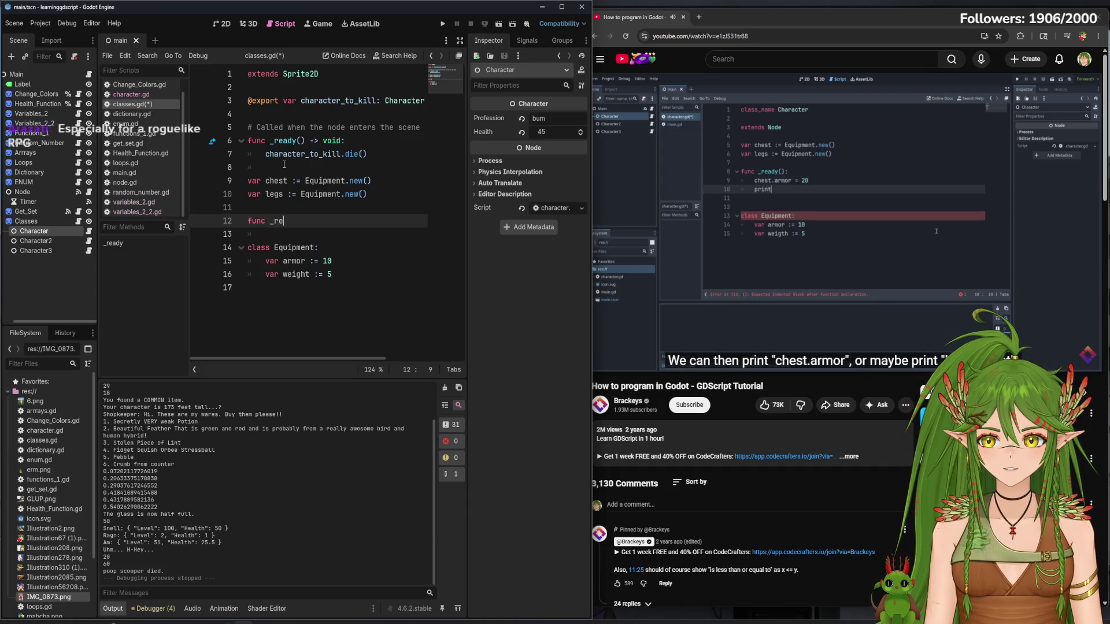
pyautogui.press('BackSpace')
pyautogui.press('BackSpace')
pyautogui.click(809, 188)
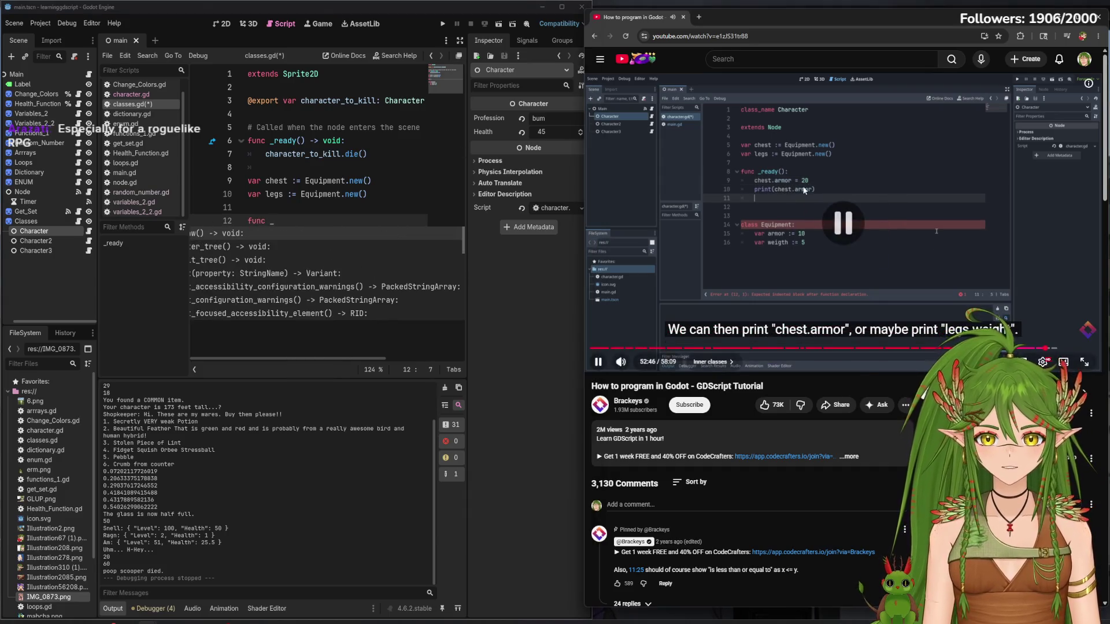
pyautogui.click(253, 220)
pyautogui.press('BackSpace')
pyautogui.press('BackSpace')
pyautogui.press('BackSpace')
pyautogui.click(379, 152)
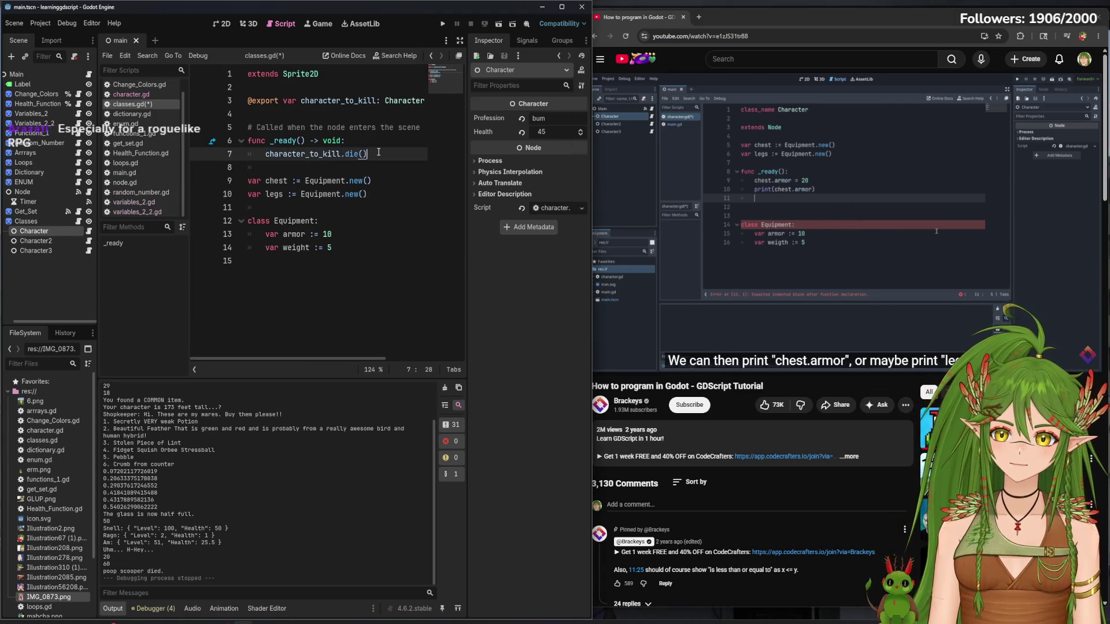
# In _ready, add chest.armor = 20, print(chest.armor) and print(legs.weight).
pyautogui.press('Return')
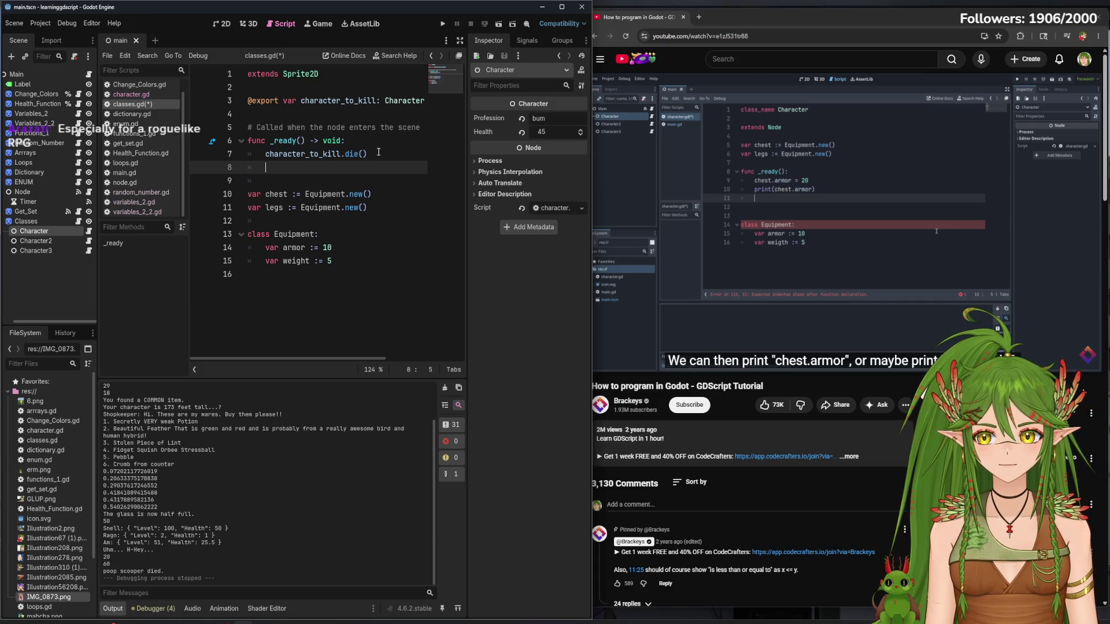
pyautogui.write('t.armor')
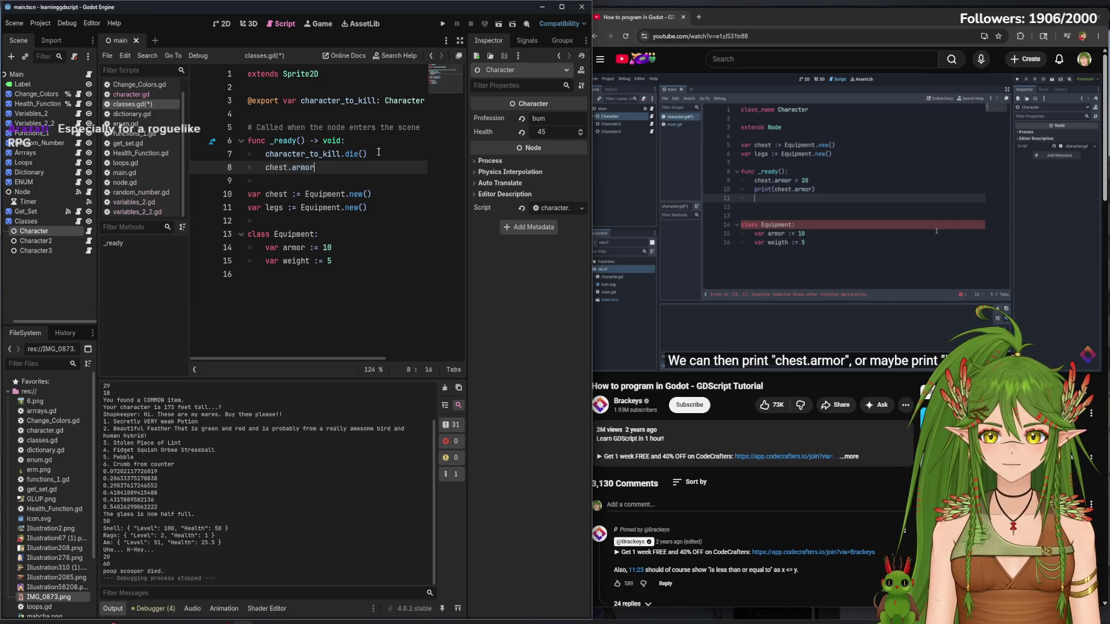
pyautogui.write(' = 20')
pyautogui.press('Return')
pyautogui.write('print')
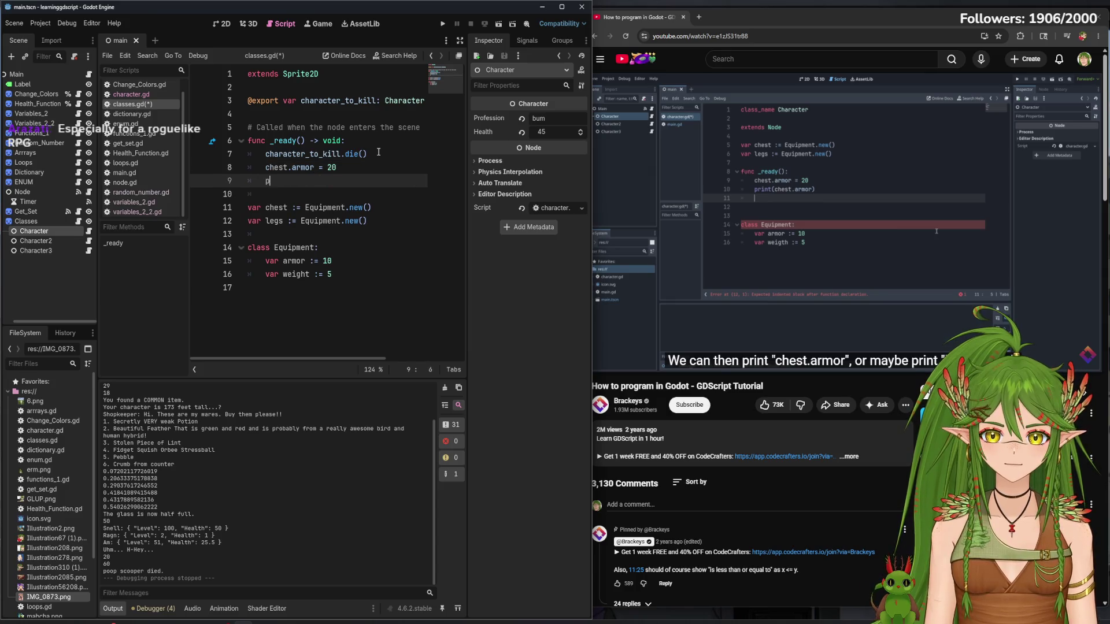
pyautogui.write('(chest.armor')
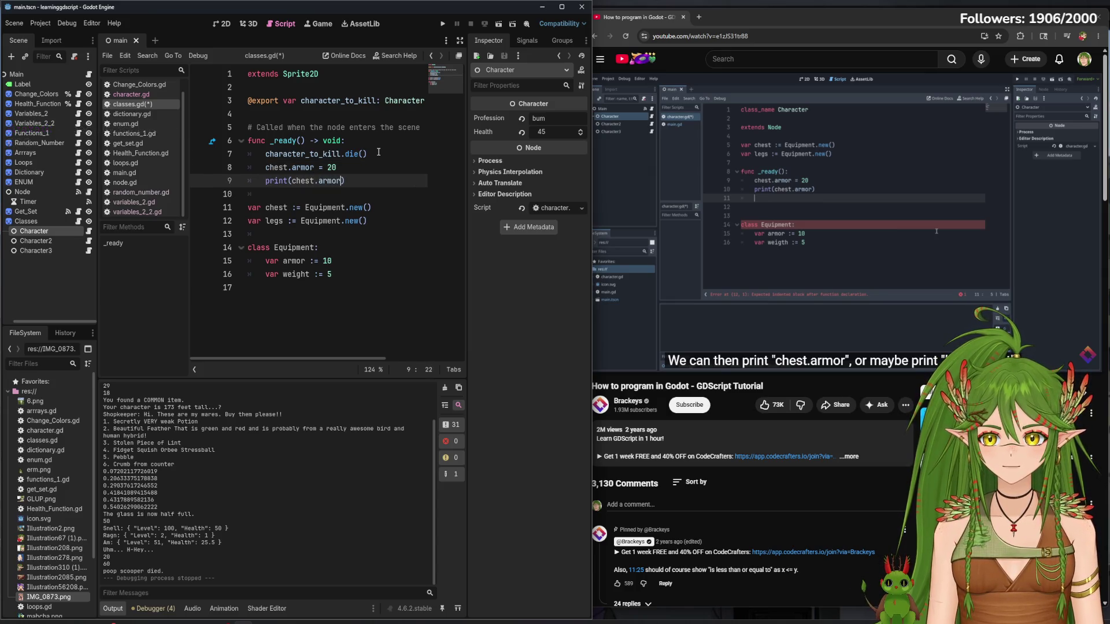
pyautogui.click(858, 181)
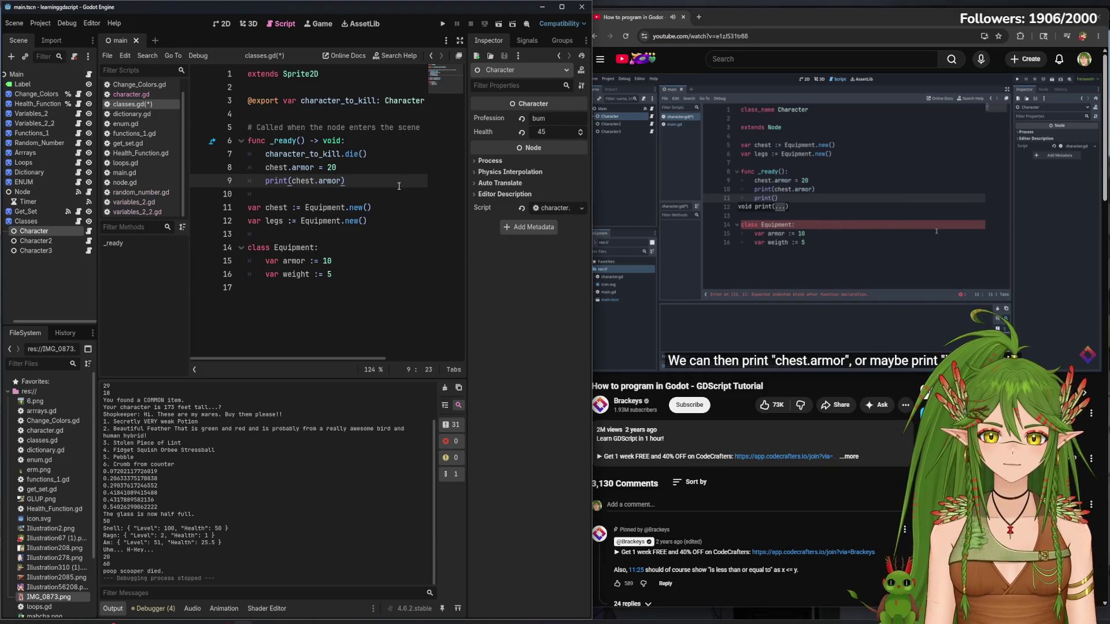
pyautogui.click(399, 185)
pyautogui.press('Return')
pyautogui.write('print(legs.we')
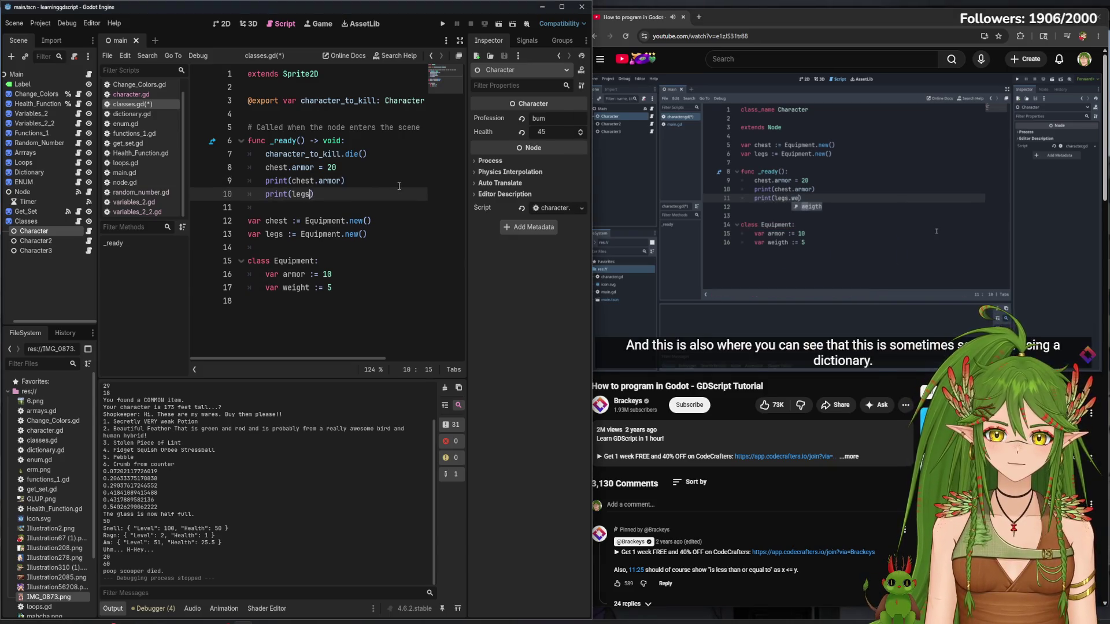
pyautogui.write('ight')
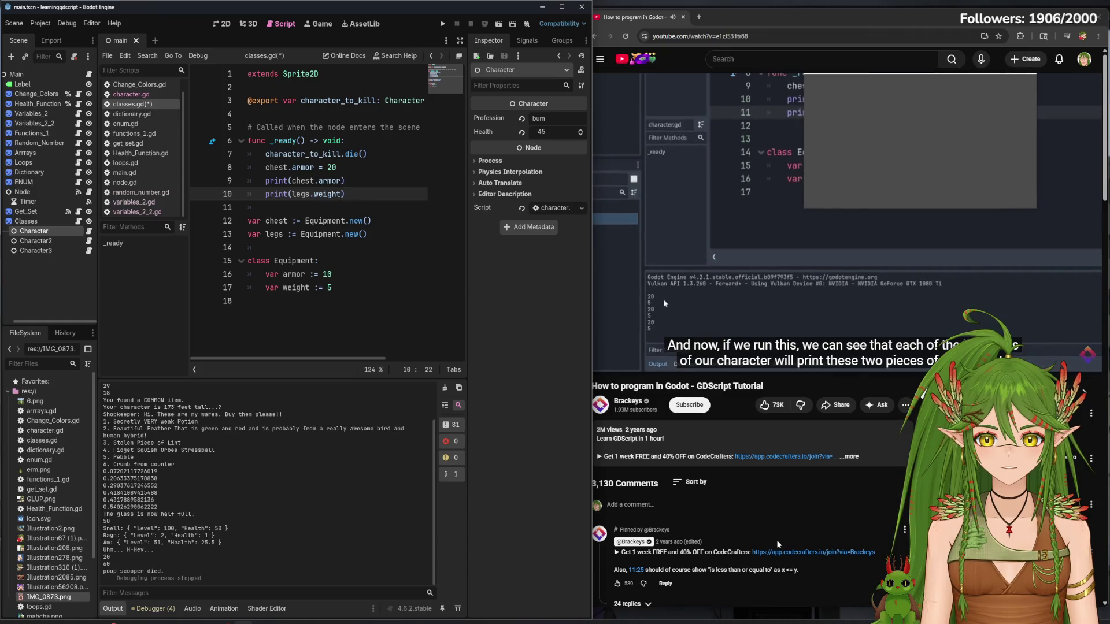
pyautogui.click(742, 273)
# Run the project to check the printed values, then close the game window.
pyautogui.click(442, 24)
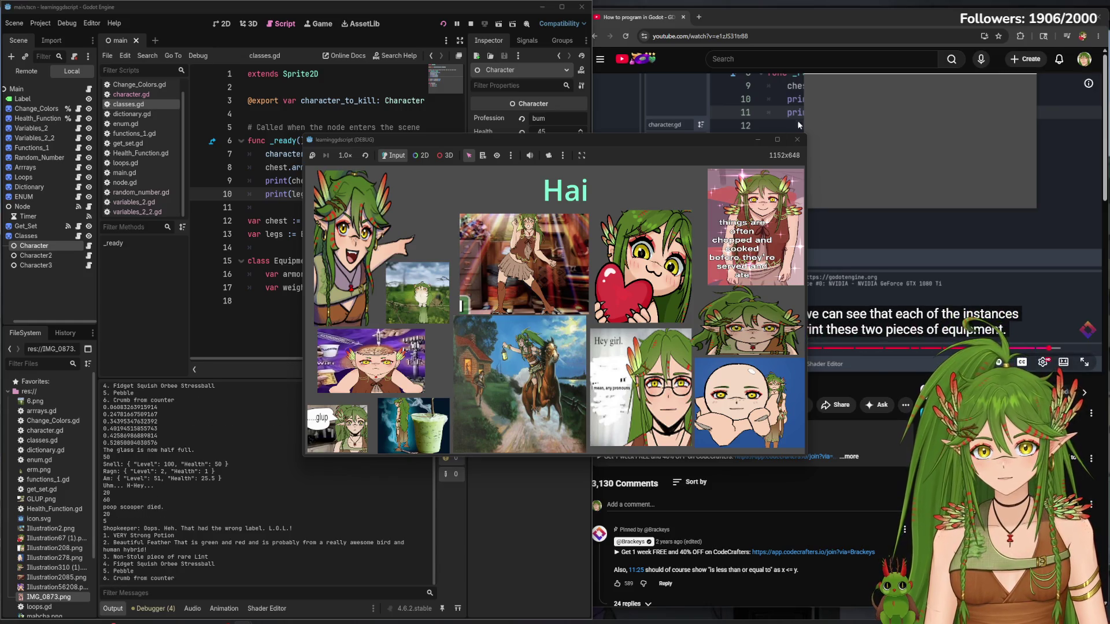
pyautogui.click(797, 140)
pyautogui.click(835, 220)
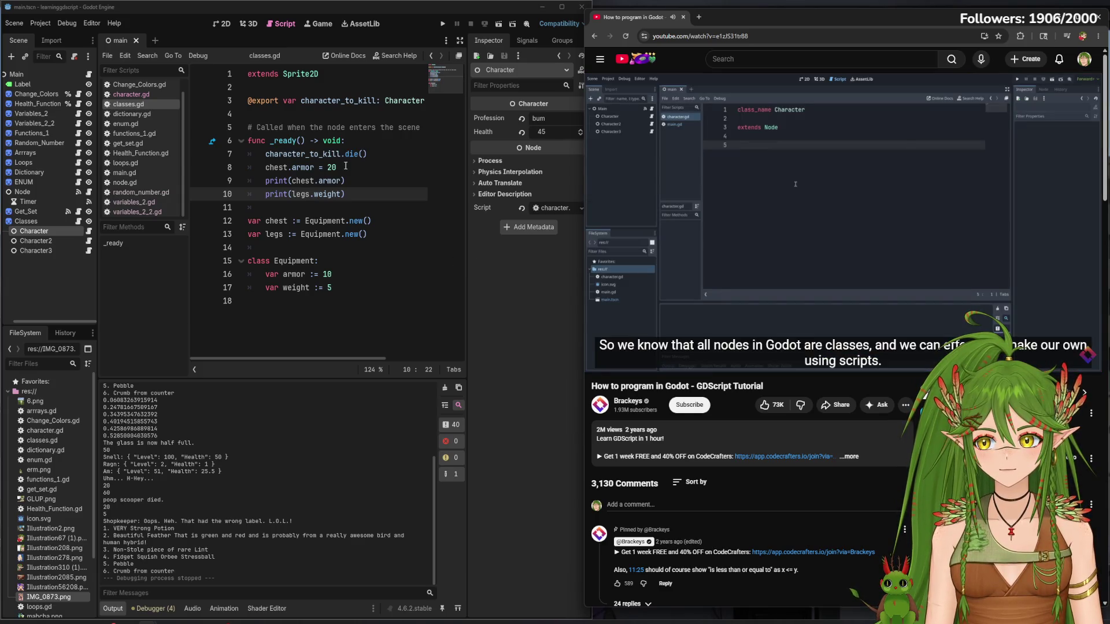
pyautogui.press('XF86AudioPlay')
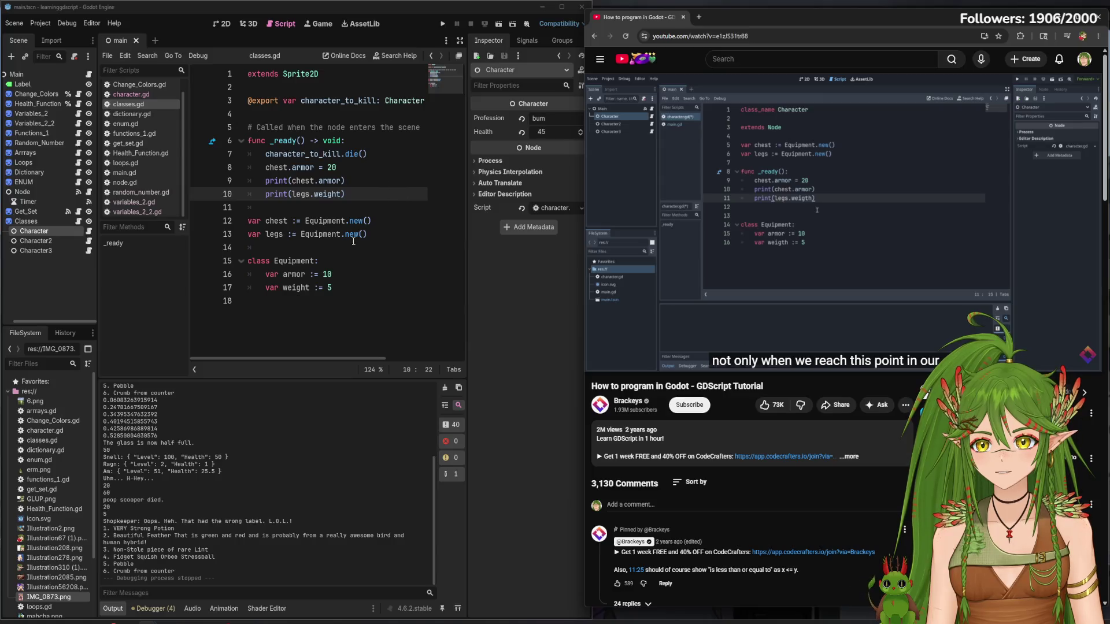
# Cut the Equipment class, chest, legs and armor print lines from classes.gd.
pyautogui.moveTo(345, 296)
pyautogui.mouseDown()
pyautogui.moveTo(267, 184)
pyautogui.moveTo(234, 186)
pyautogui.moveTo(230, 175)
pyautogui.mouseUp()
pyautogui.hotkey('ctrl', 'x')
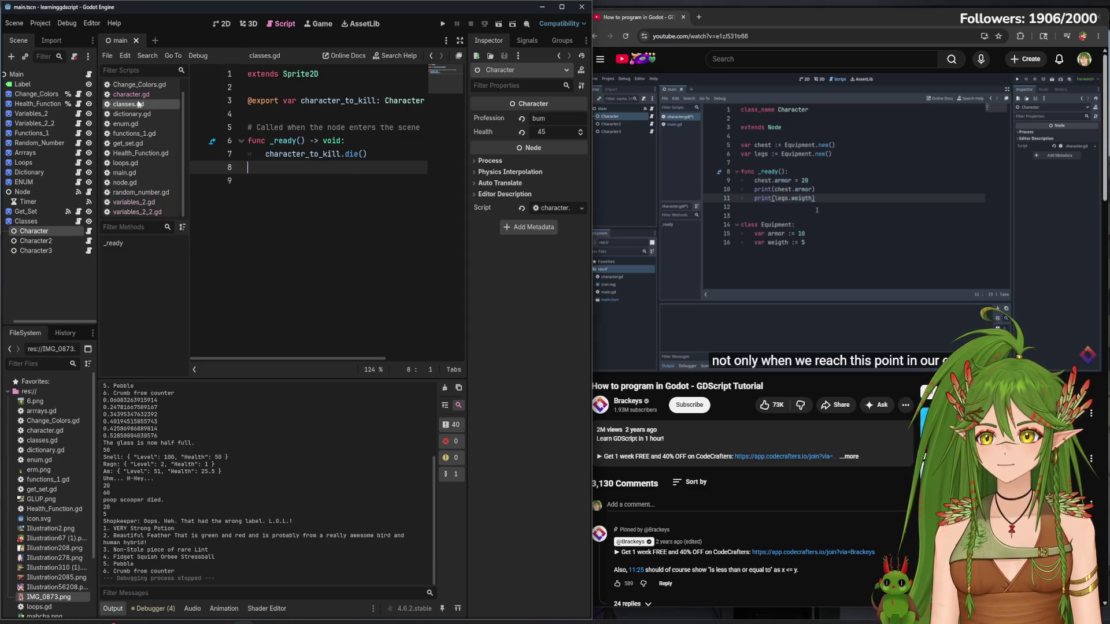
pyautogui.click(131, 94)
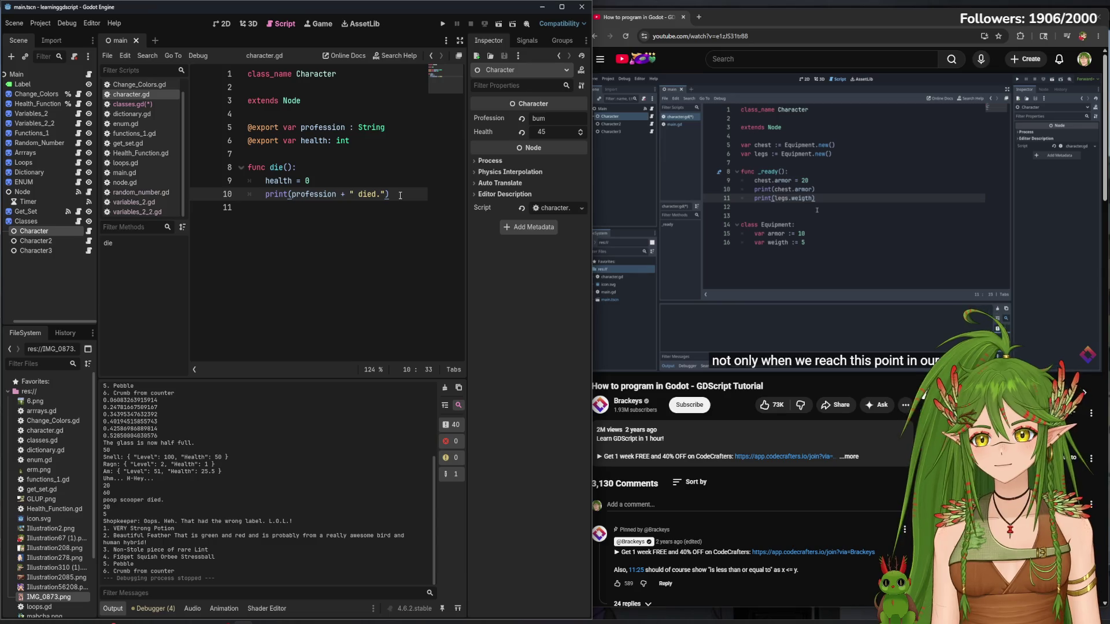
# Paste the equipment code after die() and wrap the armor lines in a _ready header copied from classes.gd.
pyautogui.press('Return')
pyautogui.hotkey('ctrl', 'v')
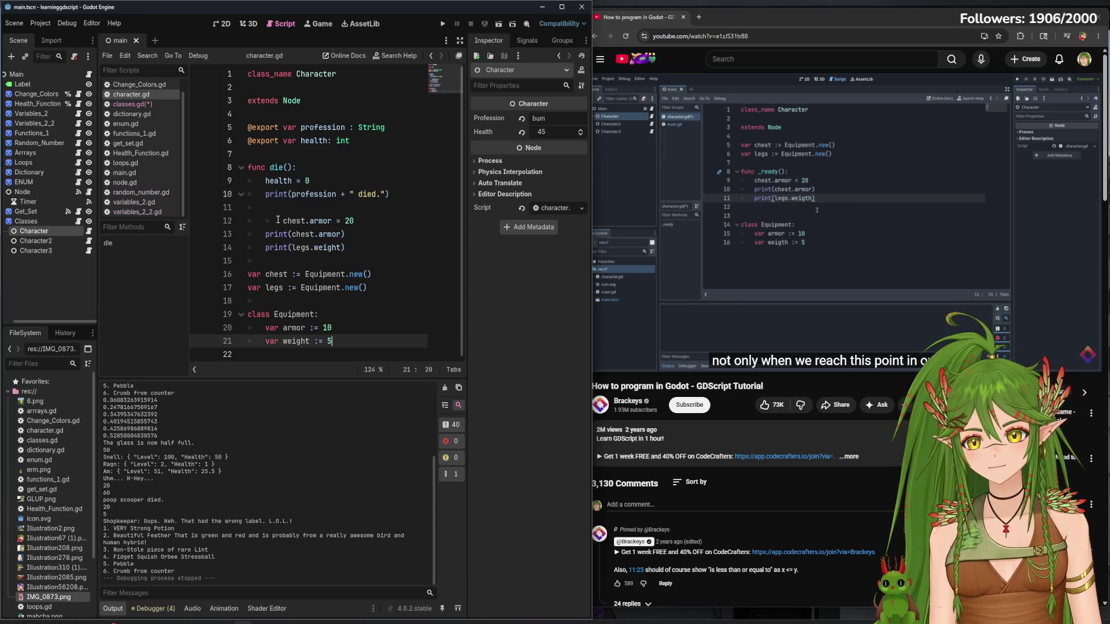
pyautogui.moveTo(278, 220); pyautogui.dragTo(347, 249)
pyautogui.click(136, 104)
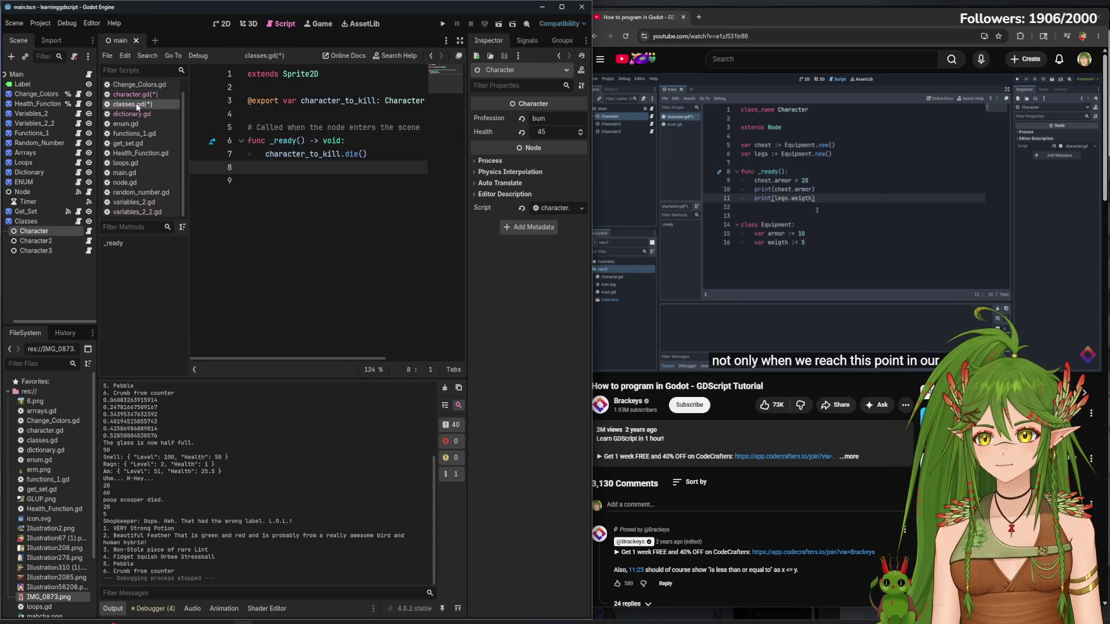
pyautogui.click(114, 243)
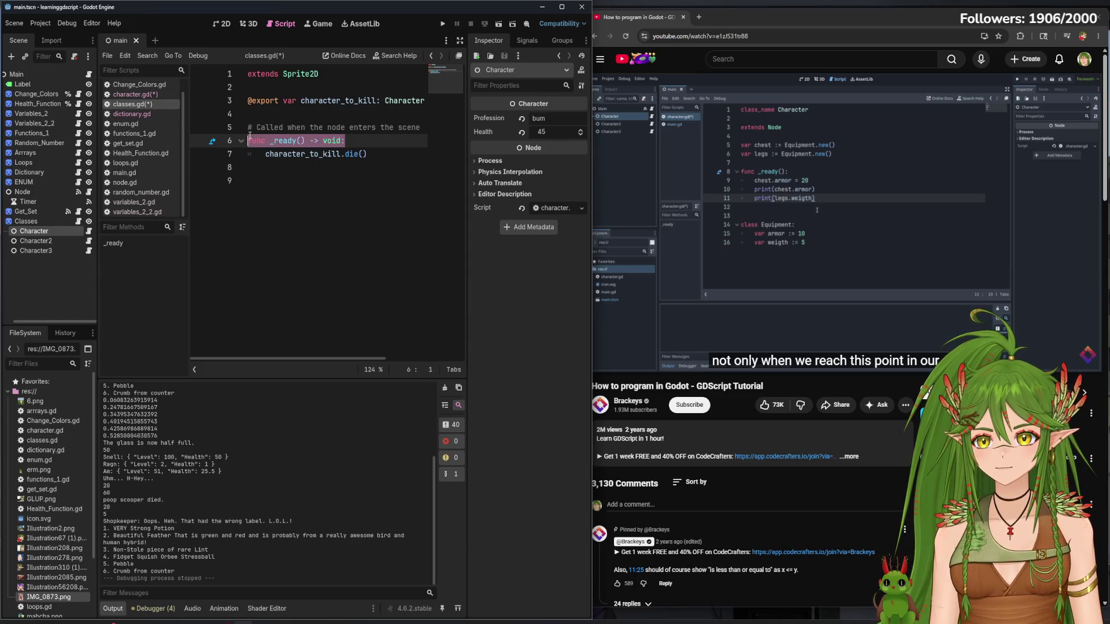
pyautogui.click(147, 87)
pyautogui.click(136, 94)
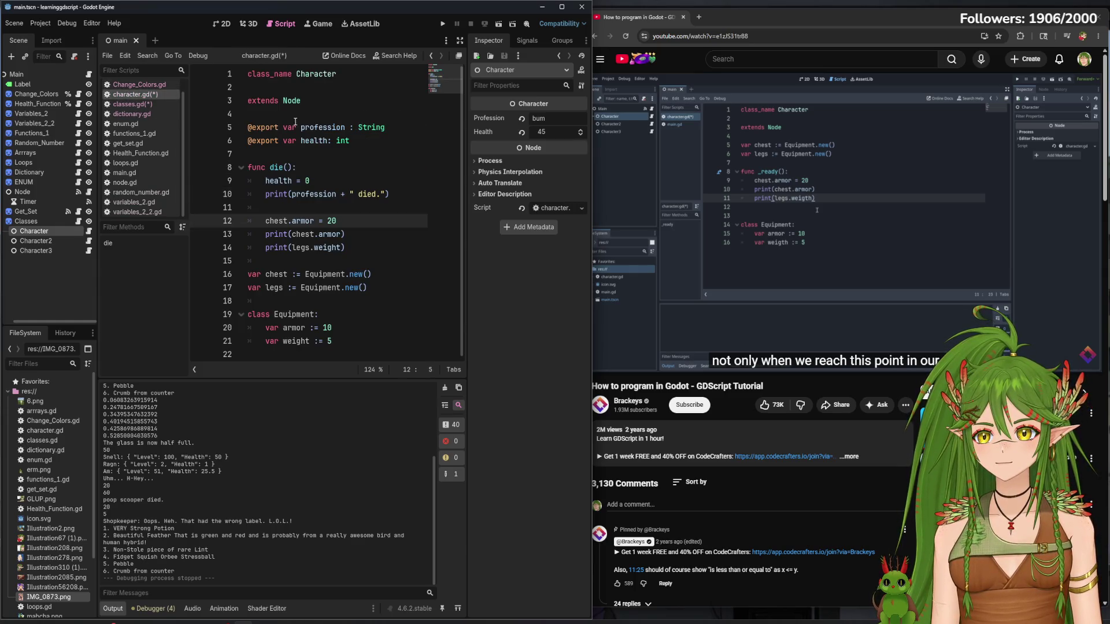
pyautogui.click(277, 209)
pyautogui.hotkey('ctrl', 'v')
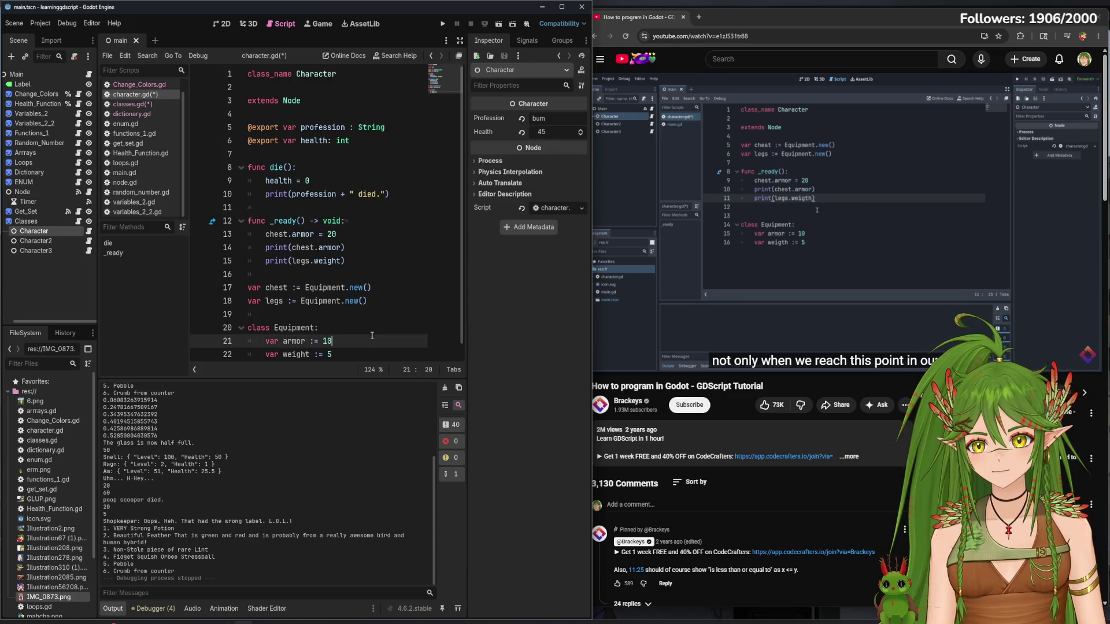
# Run the project and close the game window.
pyautogui.click(442, 24)
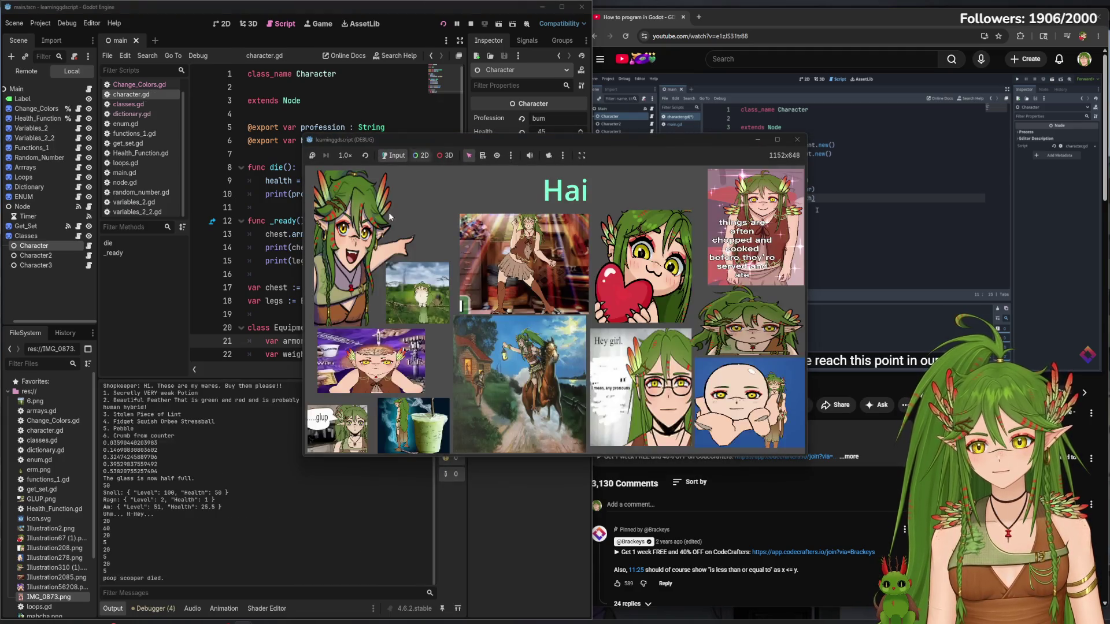
pyautogui.click(796, 139)
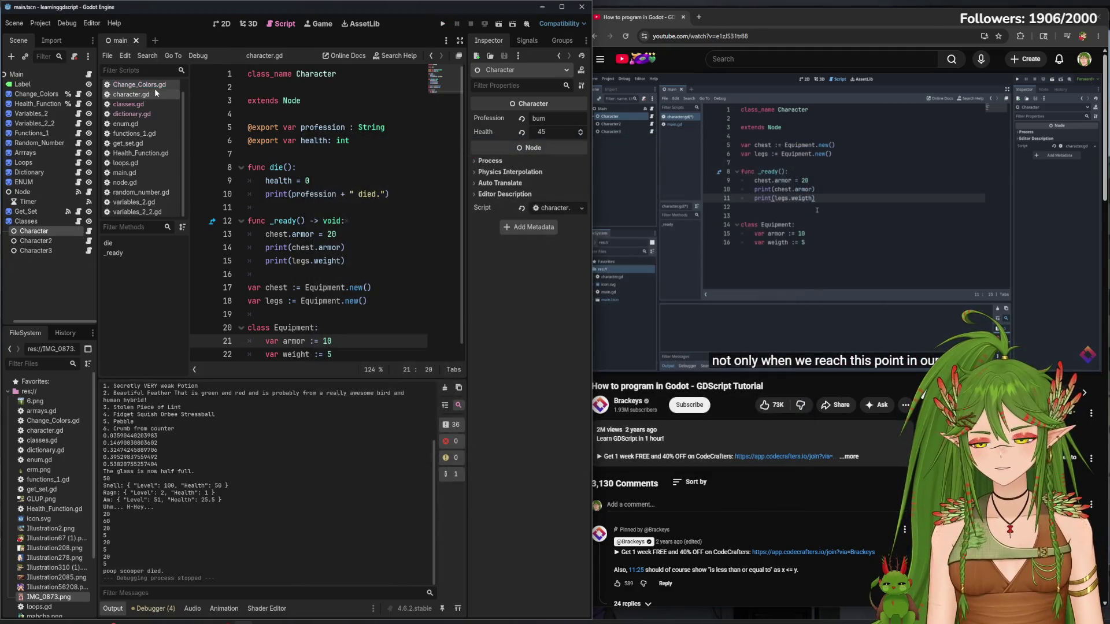
pyautogui.click(791, 179)
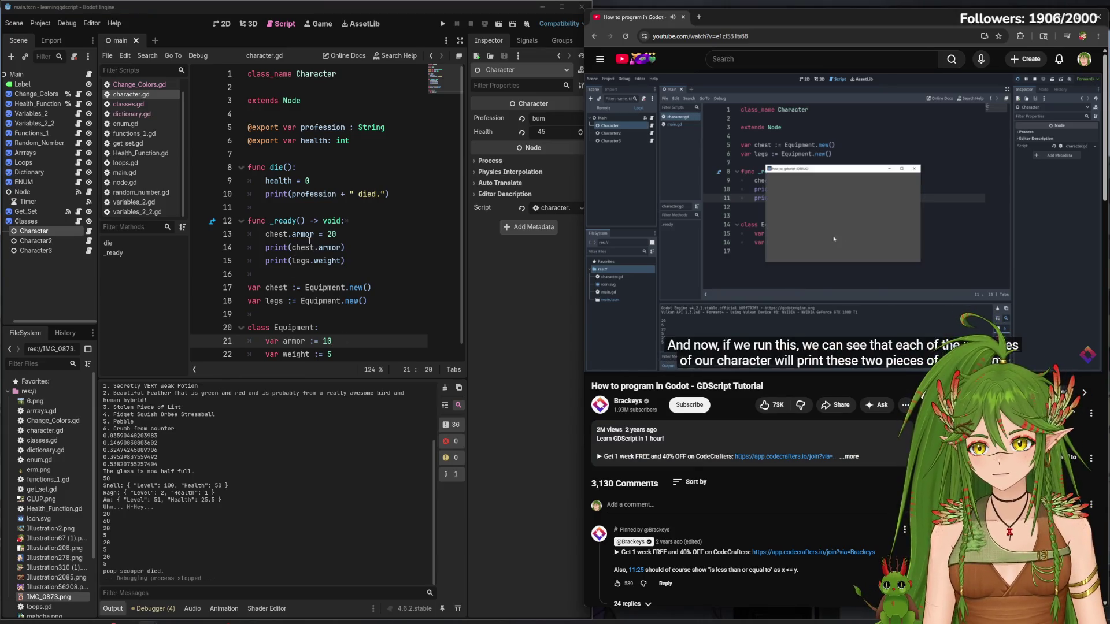
pyautogui.scroll(-1, 313, 238)
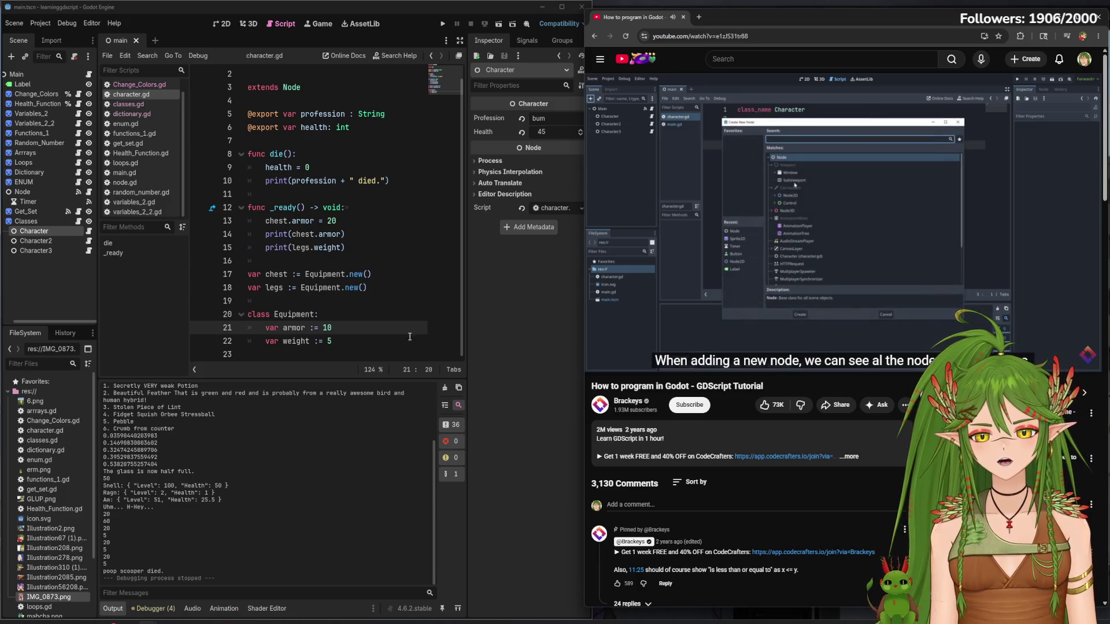
pyautogui.moveTo(781, 246)
pyautogui.click(11, 56)
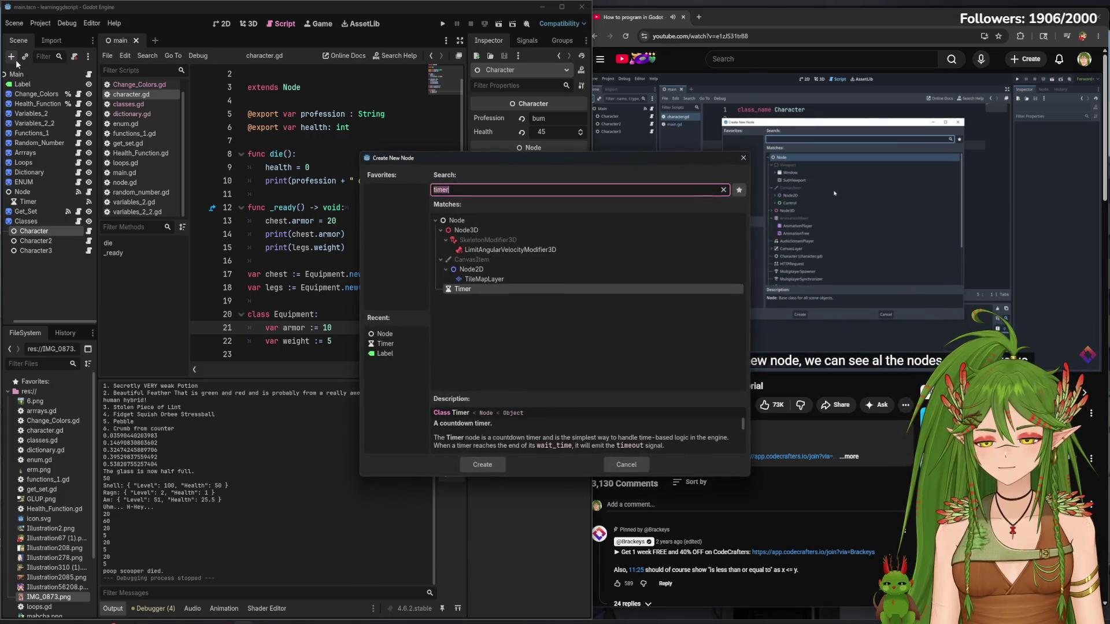
pyautogui.press('BackSpace')
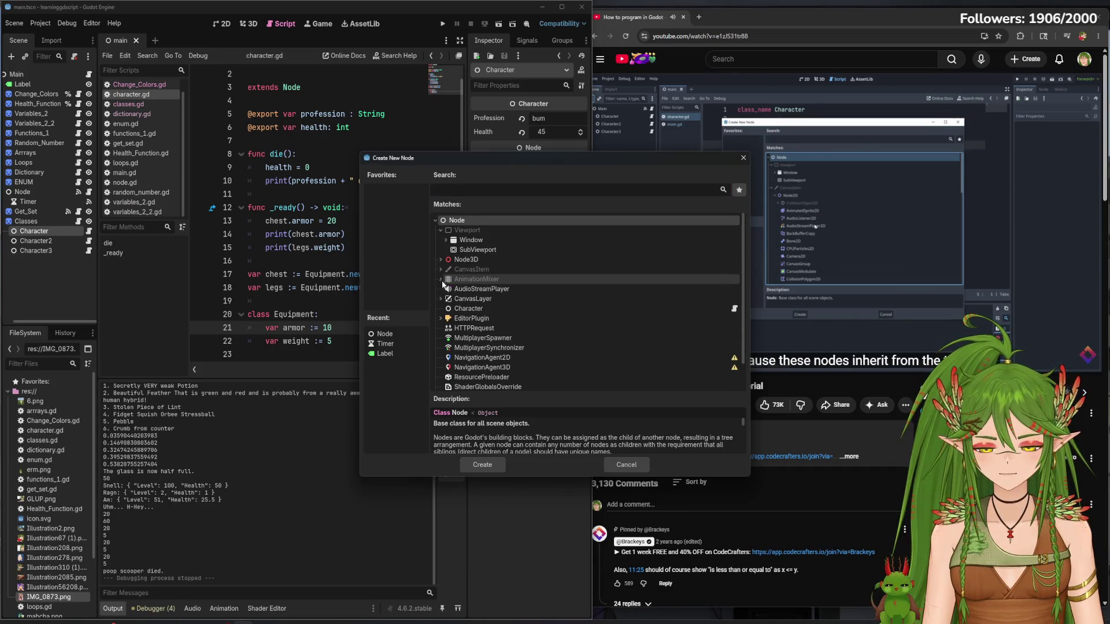
pyautogui.click(441, 279)
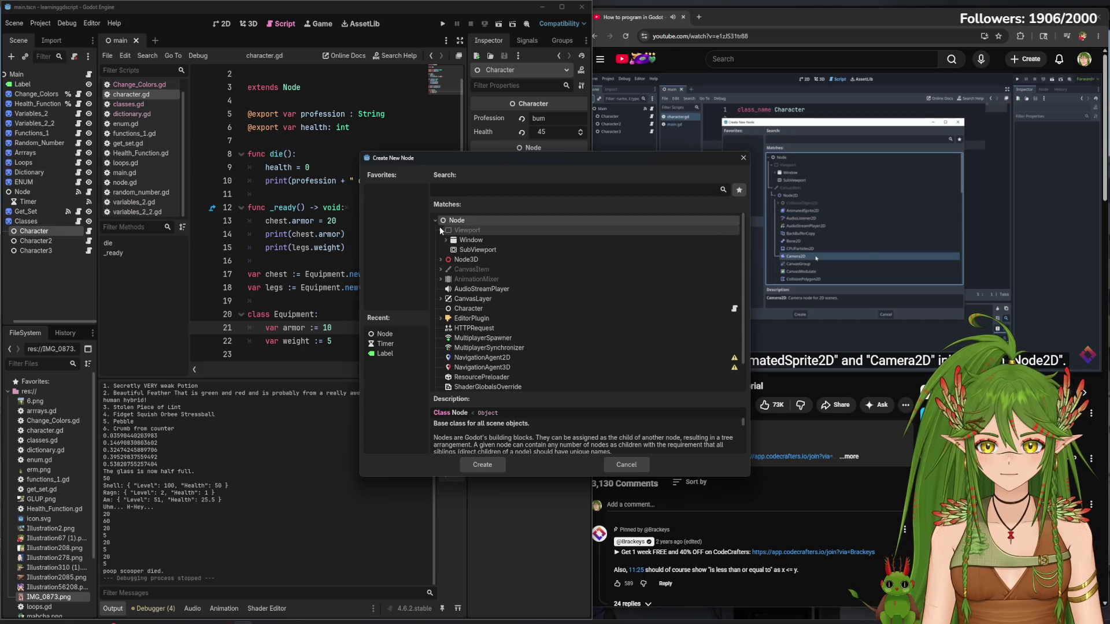
pyautogui.click(441, 230)
pyautogui.click(443, 240)
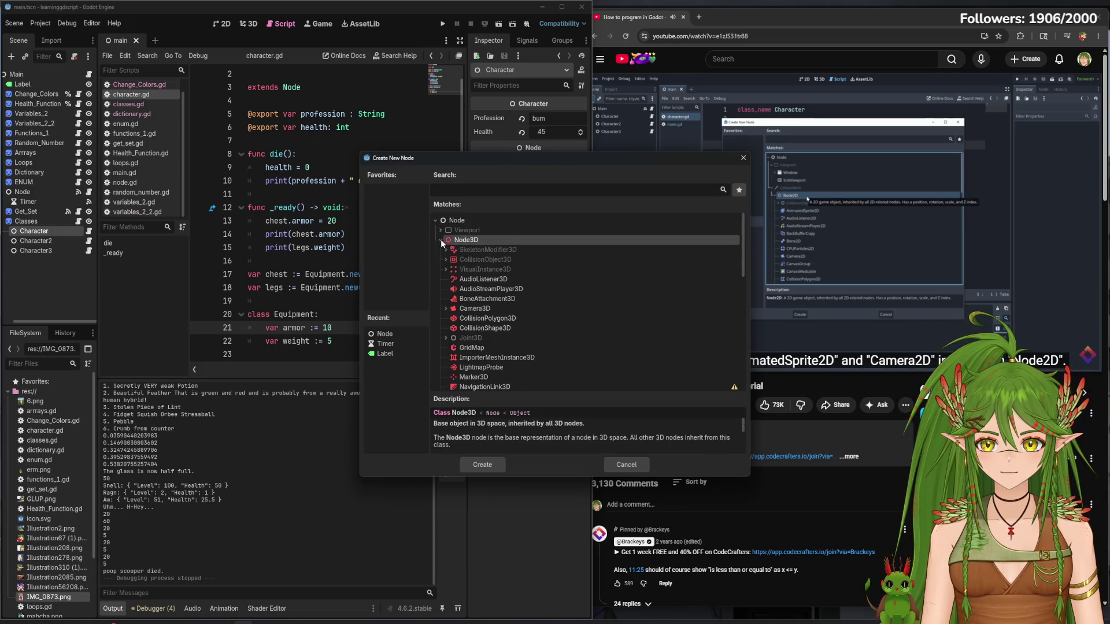
pyautogui.click(441, 240)
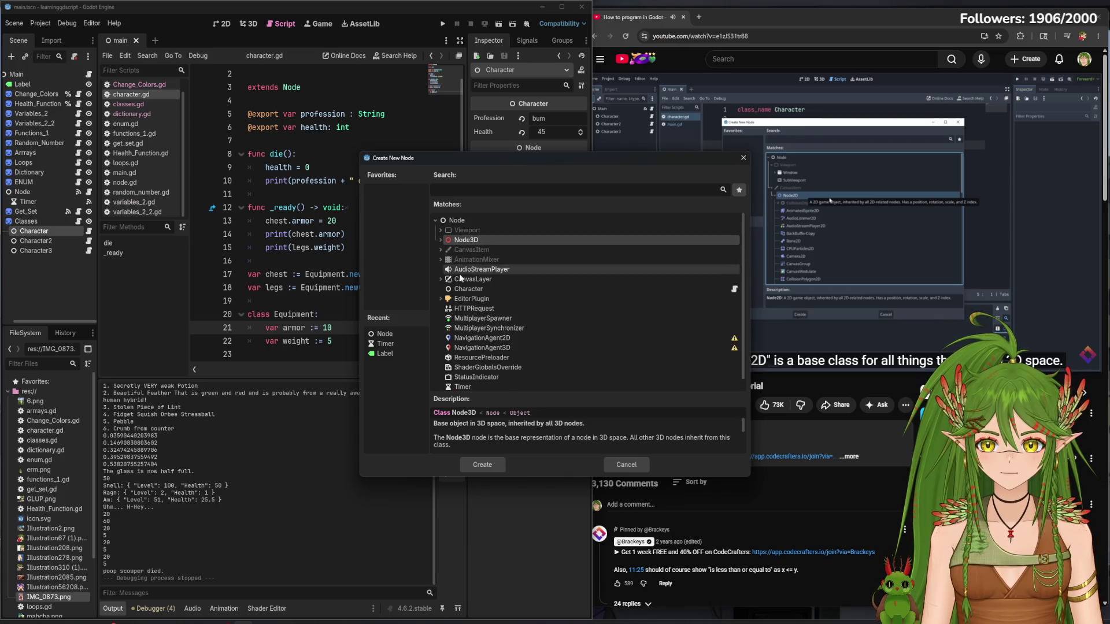
pyautogui.click(441, 230)
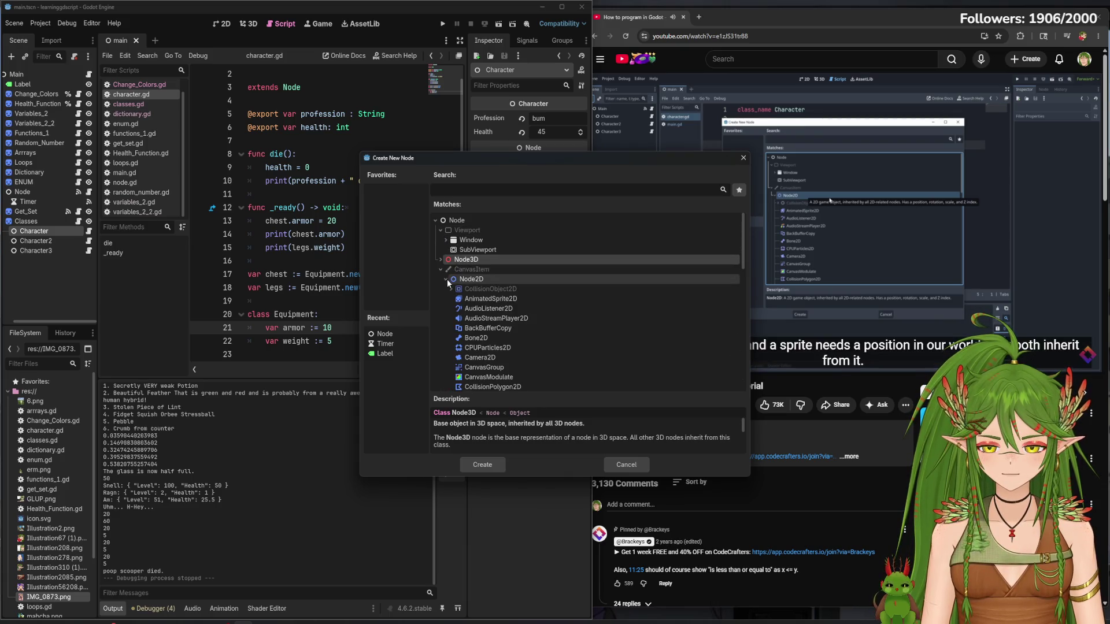
pyautogui.click(446, 279)
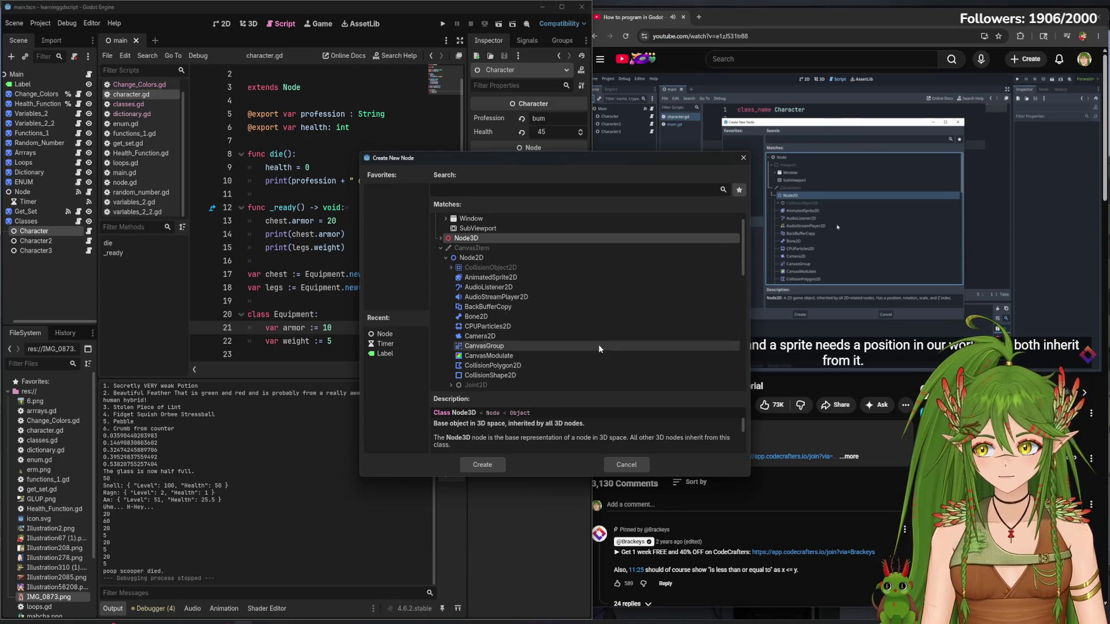
pyautogui.moveTo(542, 156); pyautogui.dragTo(426, 101)
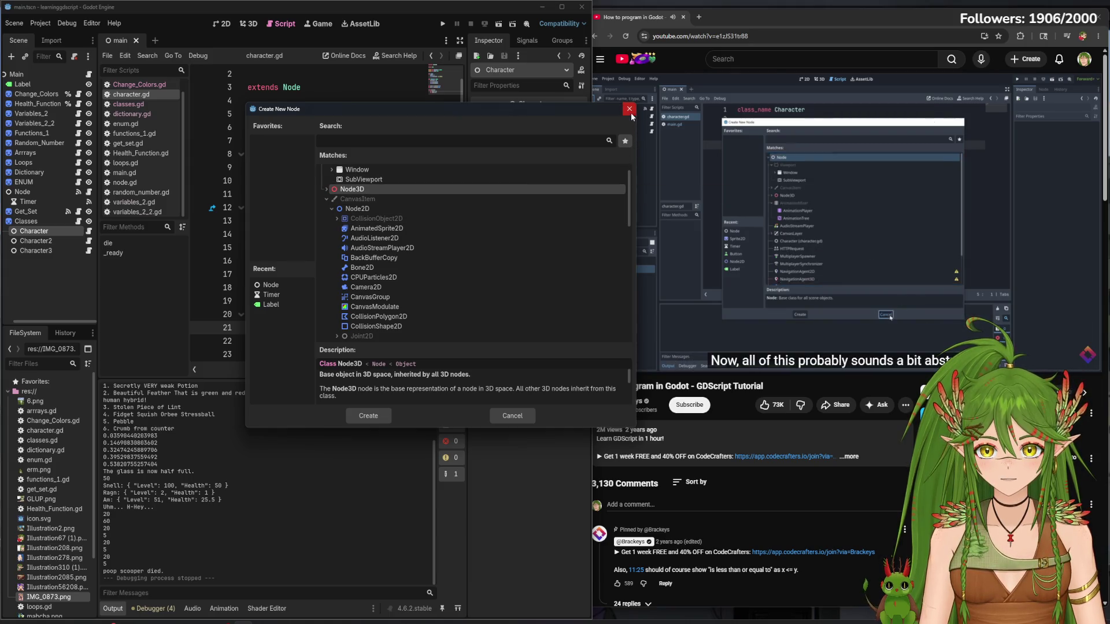
pyautogui.press('Escape')
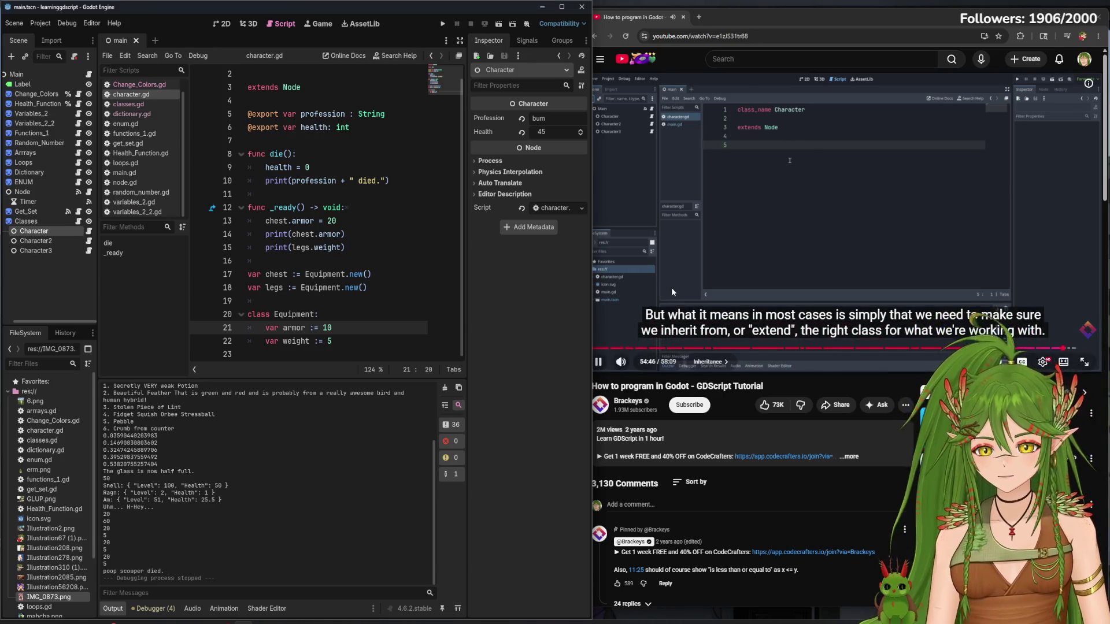
pyautogui.moveTo(793, 216)
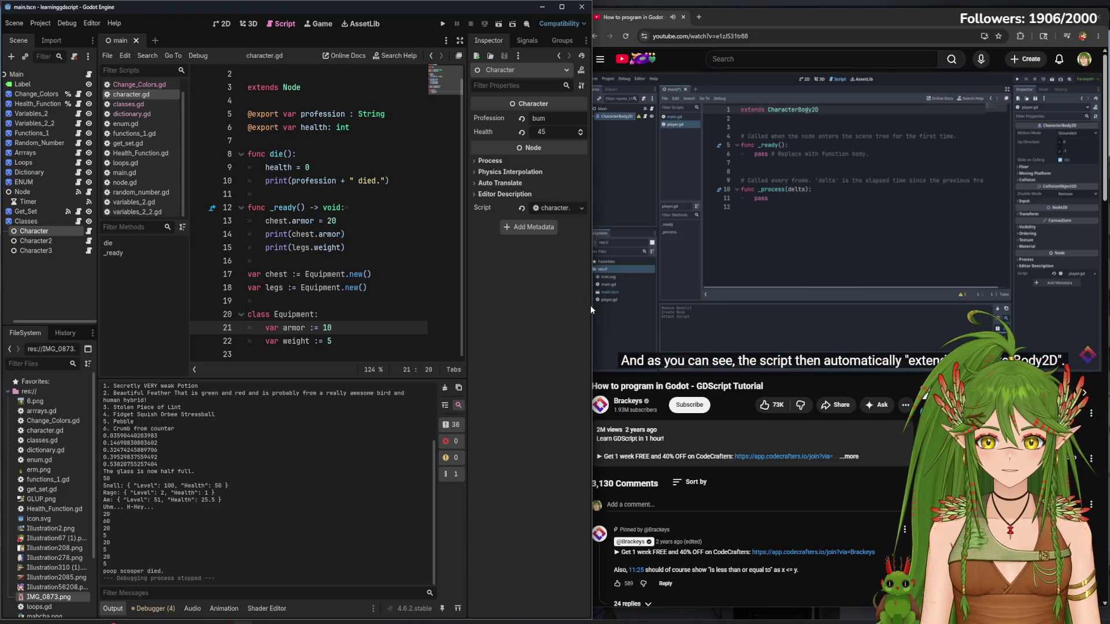
pyautogui.moveTo(589, 308); pyautogui.dragTo(584, 309)
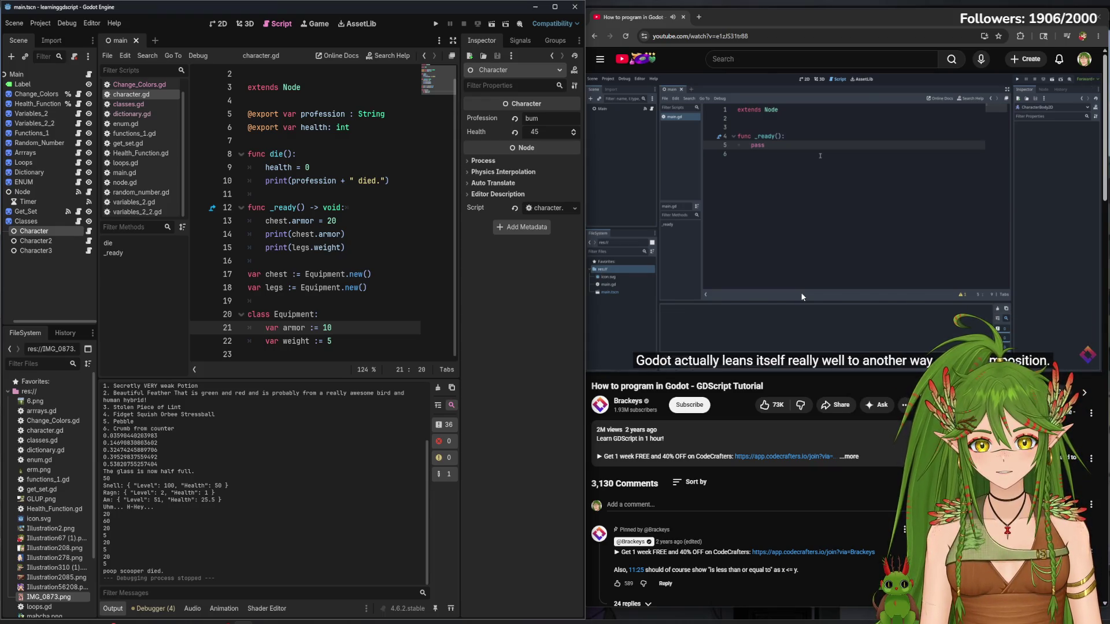
pyautogui.moveTo(800, 294)
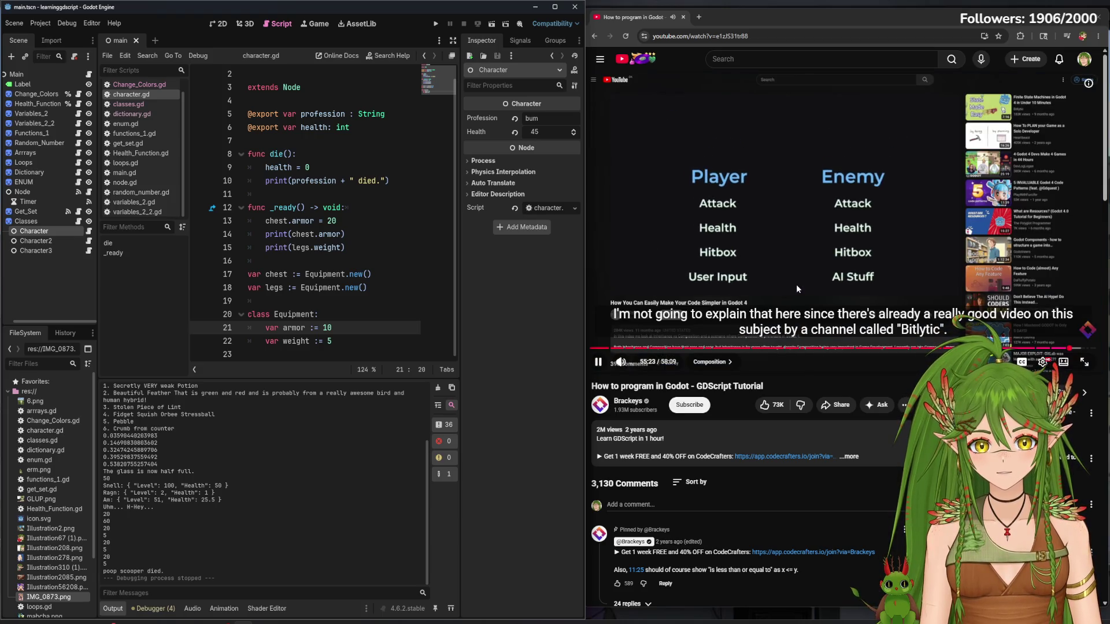
pyautogui.moveTo(799, 433)
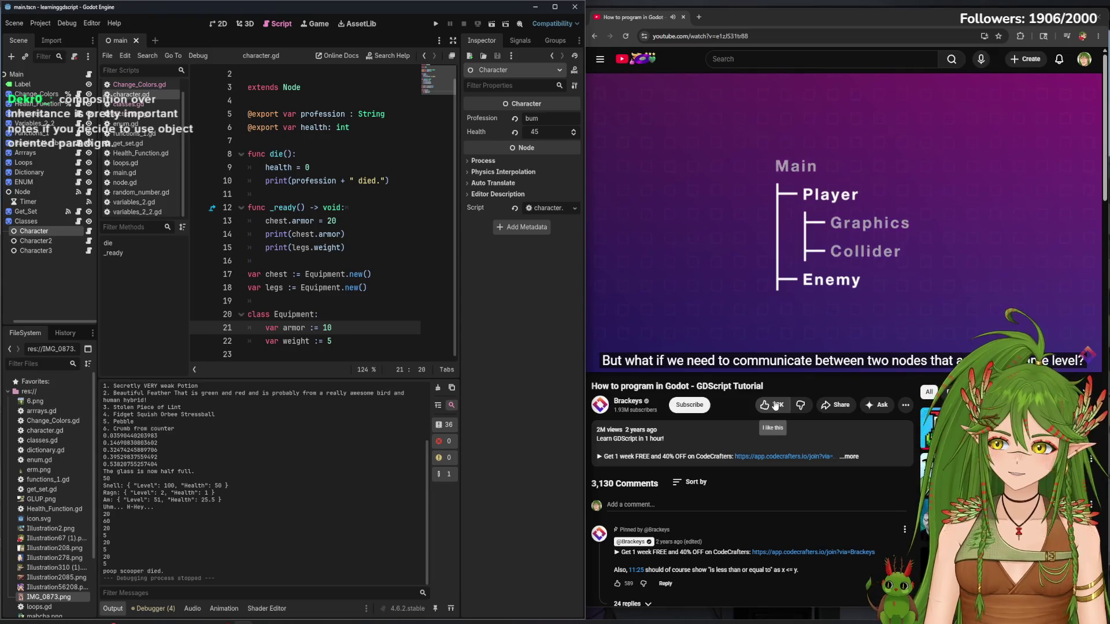
pyautogui.click(889, 244)
pyautogui.click(879, 240)
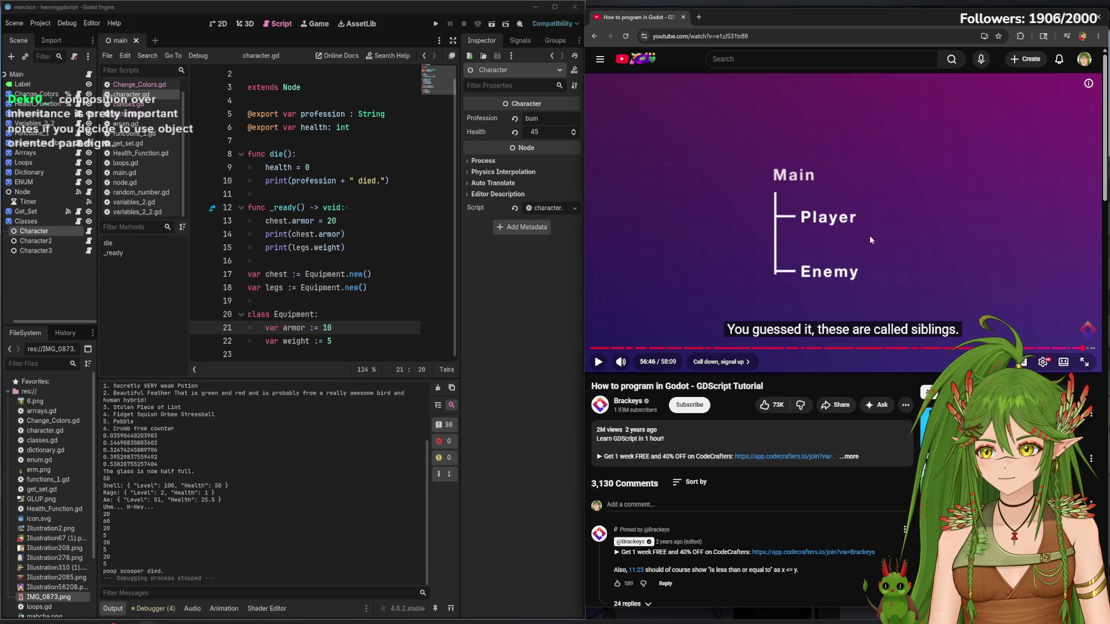
pyautogui.click(848, 216)
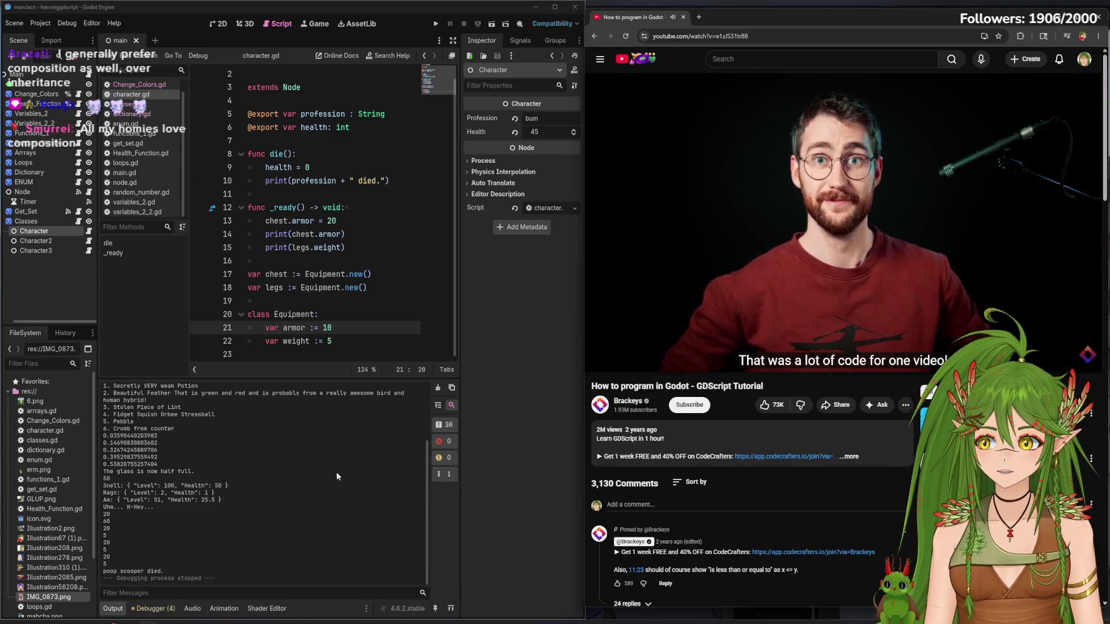
# Rewind the tutorial ten seconds, pause it near the end, and widen Godot to fill the screen.
pyautogui.moveTo(660, 320)
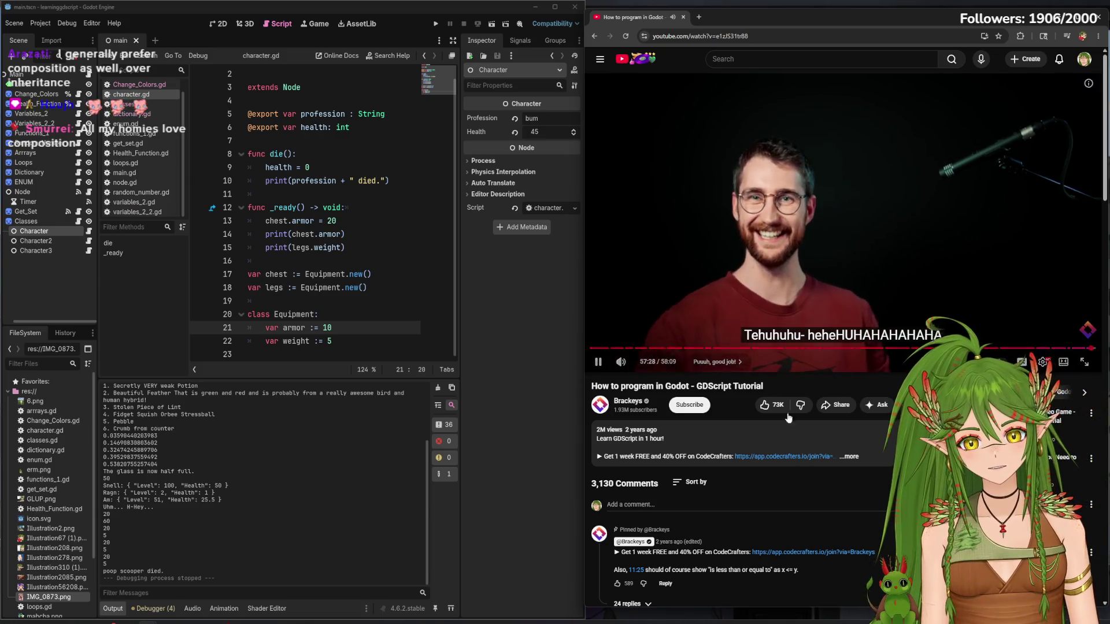
pyautogui.click(793, 503)
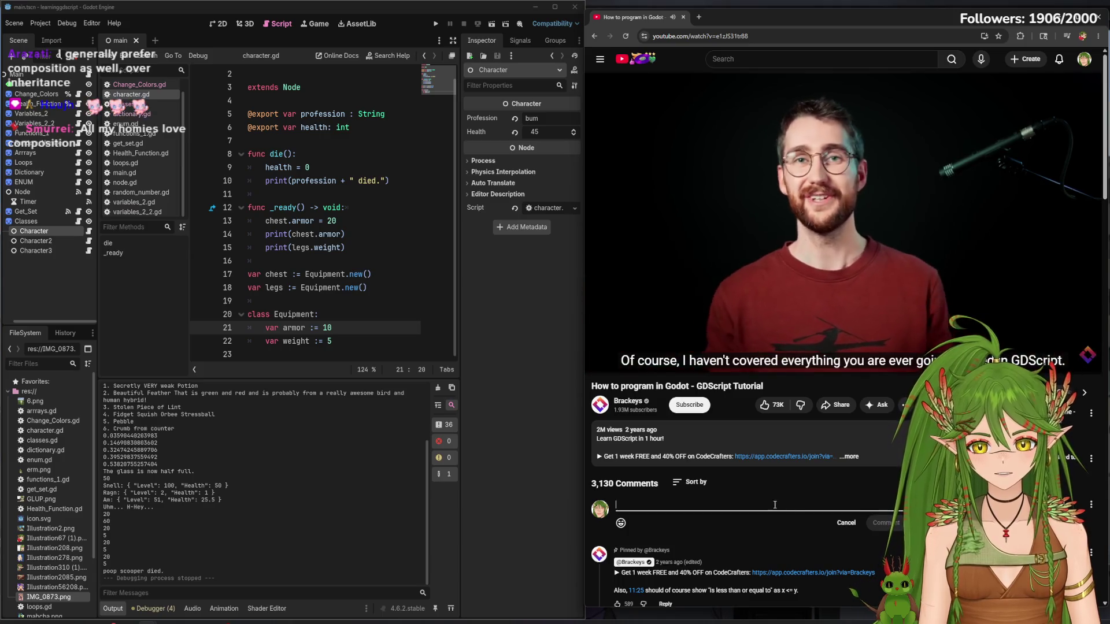
pyautogui.click(779, 536)
pyautogui.press('Left')
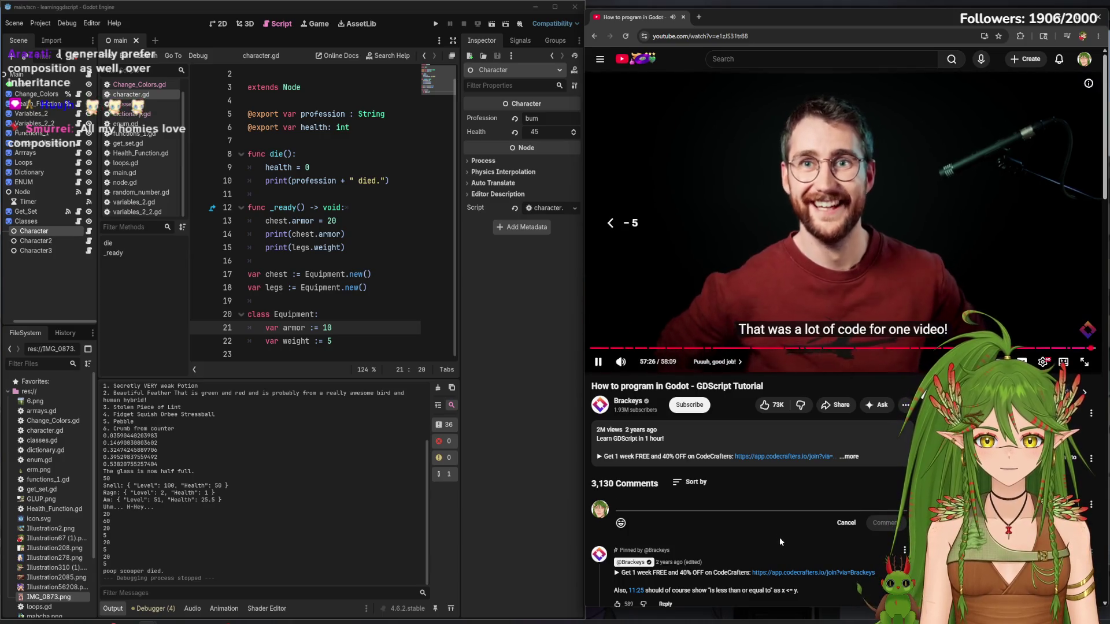
pyautogui.press('Left')
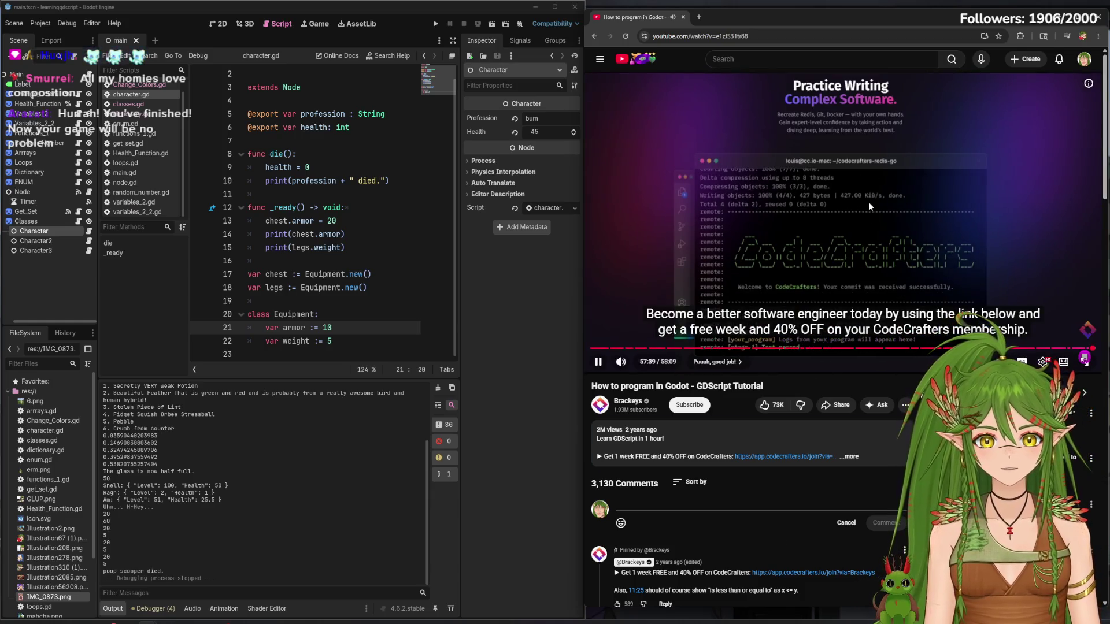
pyautogui.click(868, 203)
pyautogui.scroll(-2, 798, 353)
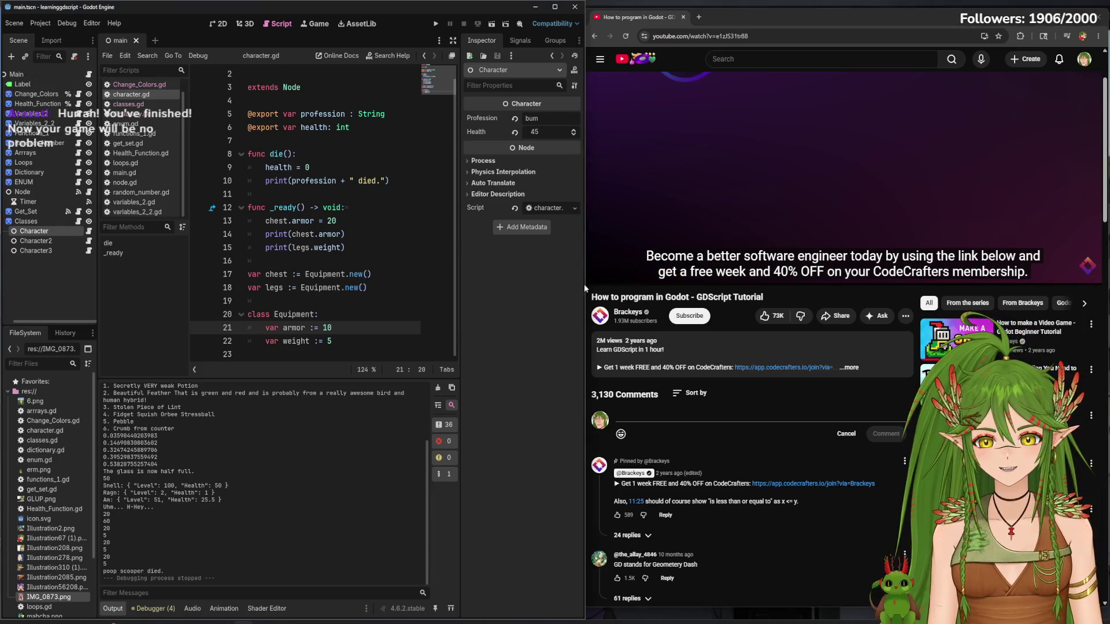
pyautogui.moveTo(584, 287); pyautogui.dragTo(1105, 301)
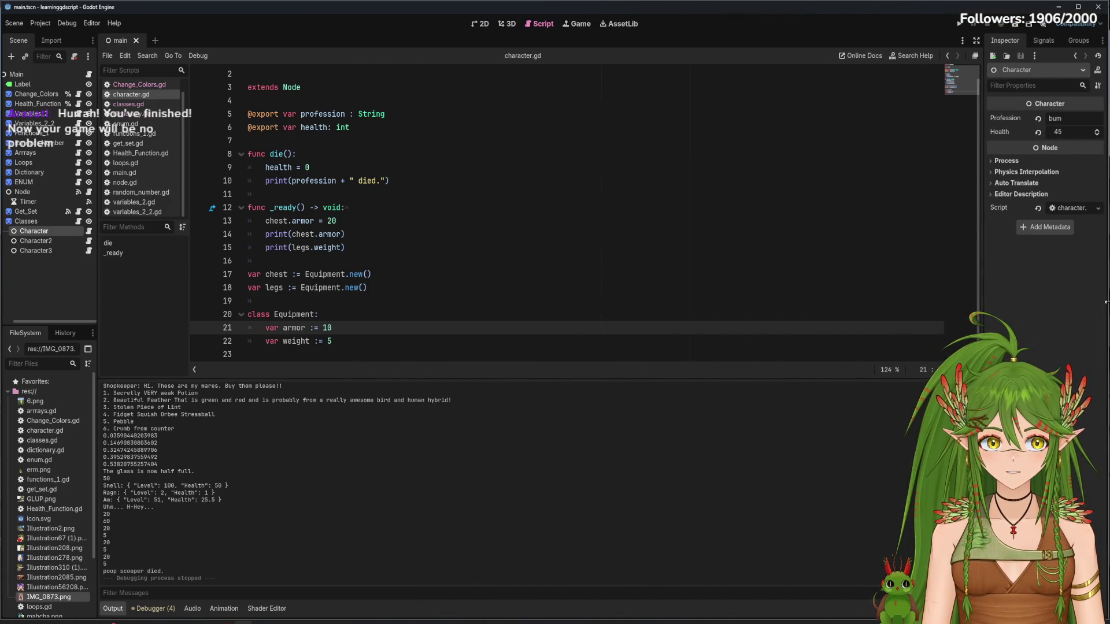
# Frame the main scene's image collage at 100% in the 2D view with a smaller Output panel, then run the project.
pyautogui.hotkey('ctrl', 'F1')
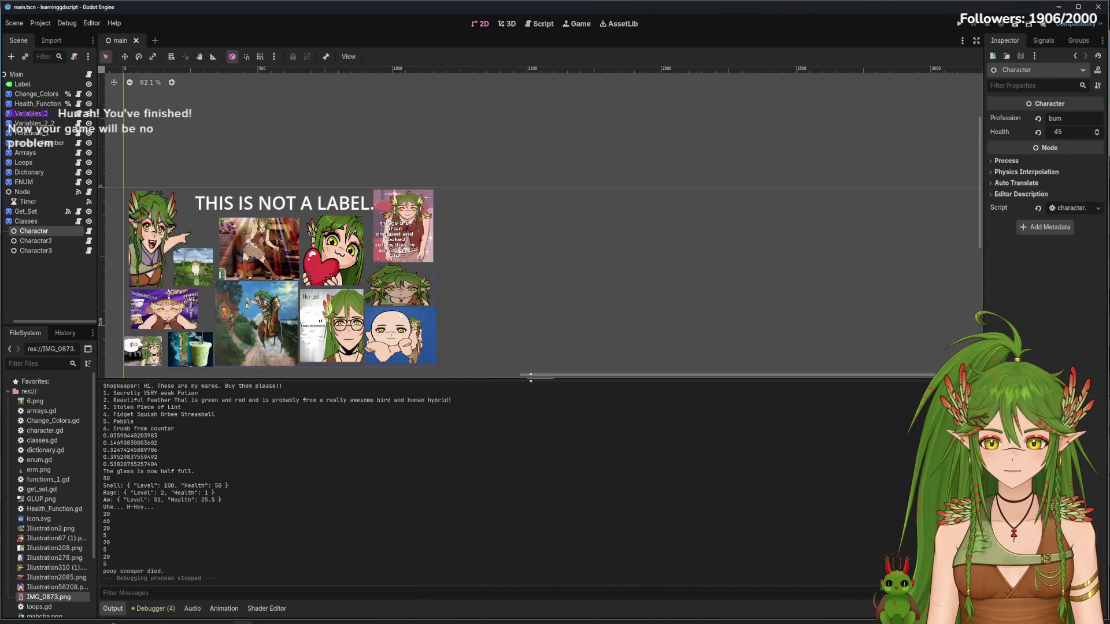
pyautogui.moveTo(515, 379); pyautogui.dragTo(514, 542)
pyautogui.moveTo(538, 316)
pyautogui.mouseDown()
pyautogui.moveTo(674, 314)
pyautogui.moveTo(684, 337)
pyautogui.moveTo(813, 346)
pyautogui.mouseUp()
pyautogui.scroll(1, 611, 322)
pyautogui.scroll(1, 684, 336)
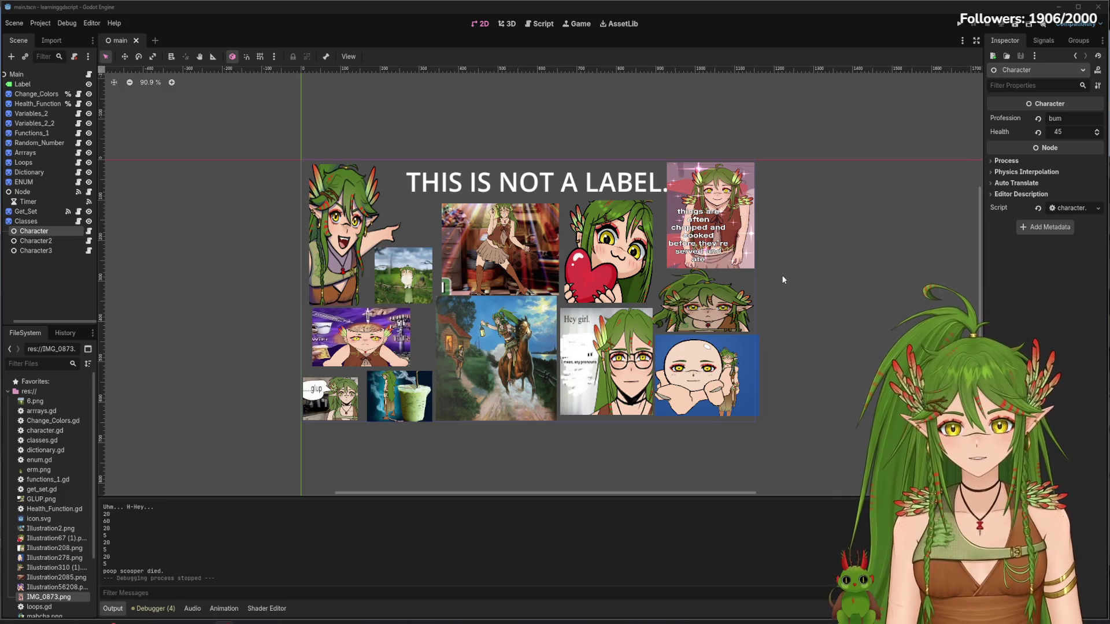
pyautogui.scroll(1, 861, 273)
pyautogui.moveTo(866, 265)
pyautogui.mouseDown()
pyautogui.moveTo(828, 240)
pyautogui.moveTo(871, 301)
pyautogui.mouseUp()
pyautogui.press('F5')
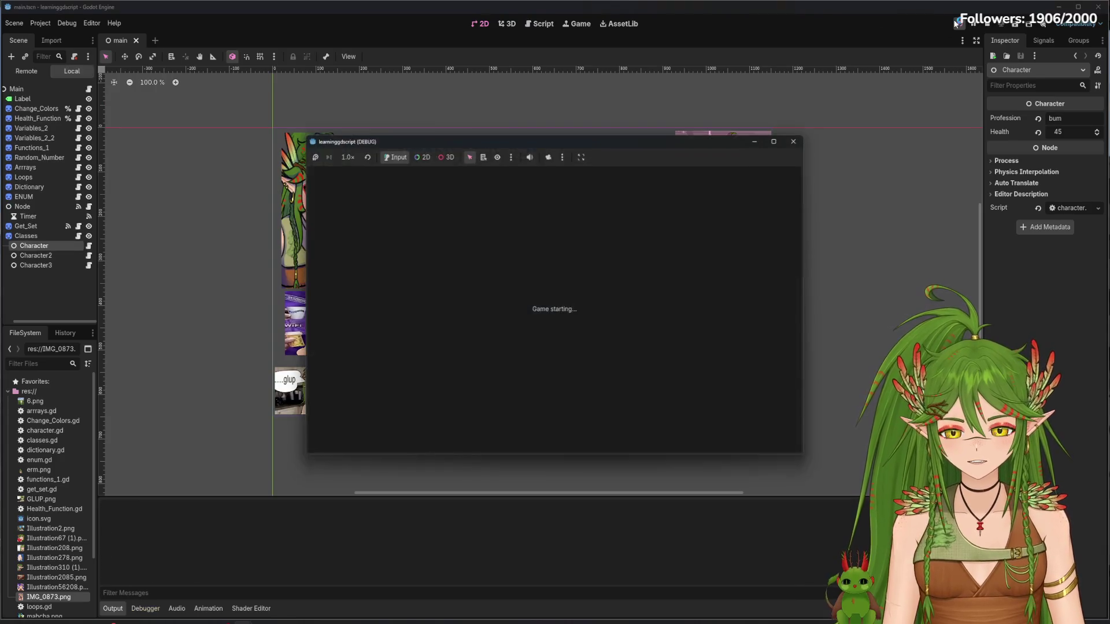
# Reposition and resize the debug game window to show the 'Hai' collage while checking the shopkeeper's wares in Output.
pyautogui.moveTo(627, 140); pyautogui.dragTo(571, 110)
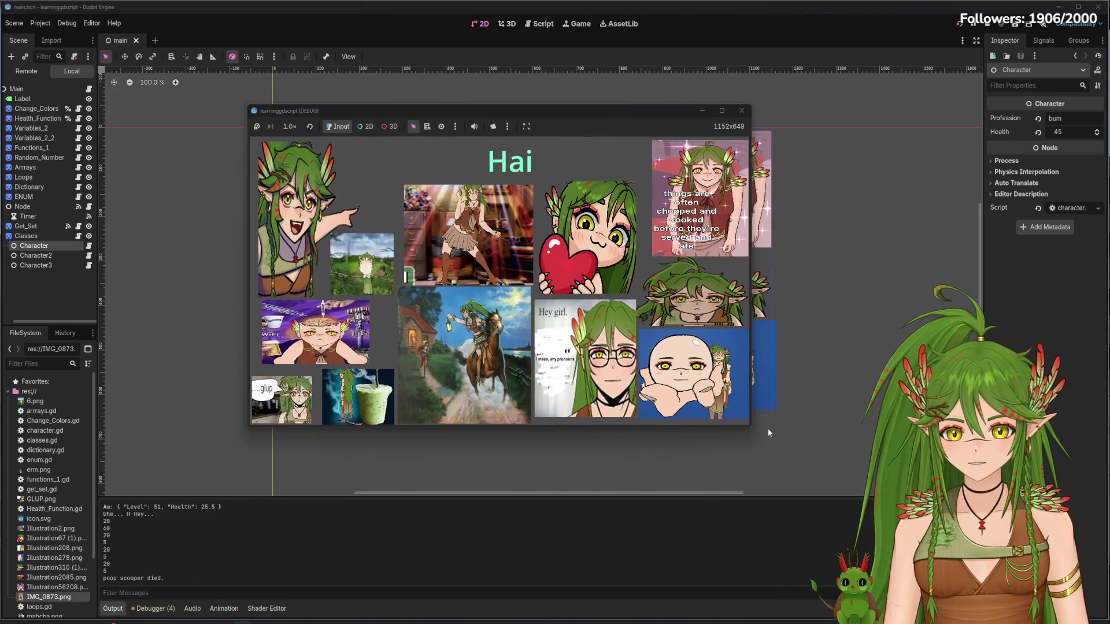
pyautogui.moveTo(748, 428)
pyautogui.mouseDown()
pyautogui.moveTo(886, 463)
pyautogui.moveTo(853, 443)
pyautogui.moveTo(745, 451)
pyautogui.moveTo(614, 439)
pyautogui.moveTo(820, 451)
pyautogui.moveTo(794, 458)
pyautogui.mouseUp()
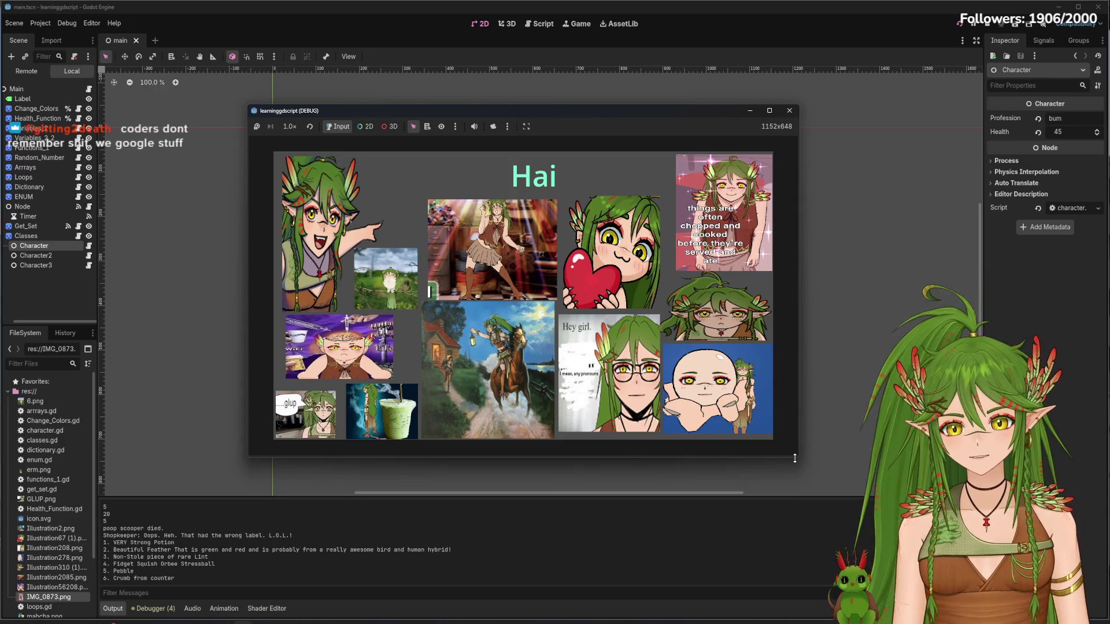
pyautogui.moveTo(636, 110); pyautogui.dragTo(646, 104)
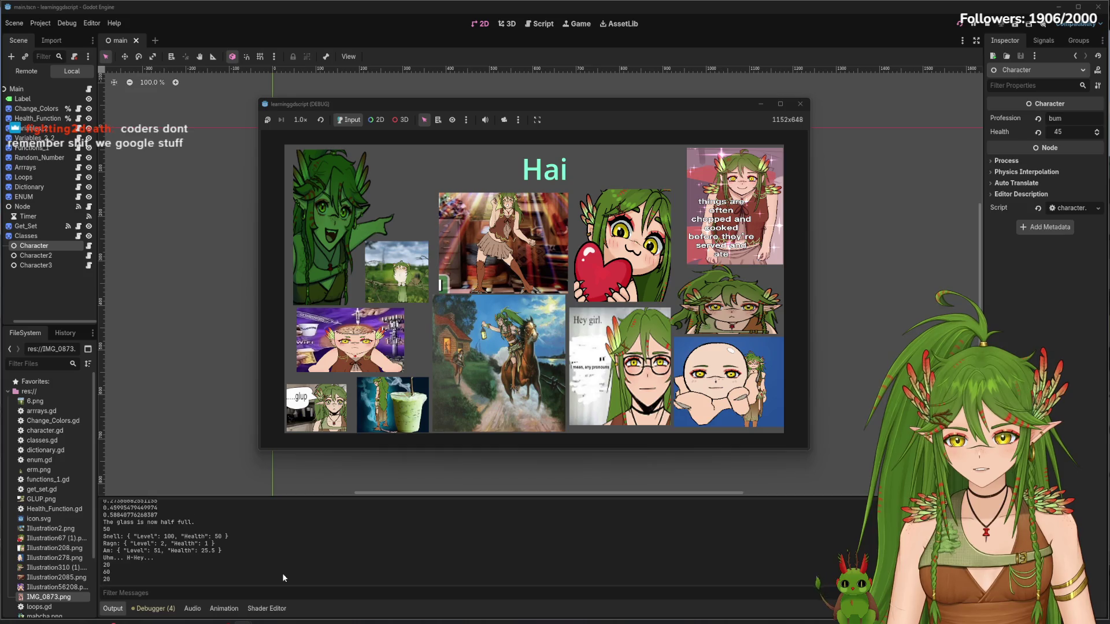
pyautogui.scroll(1, 282, 574)
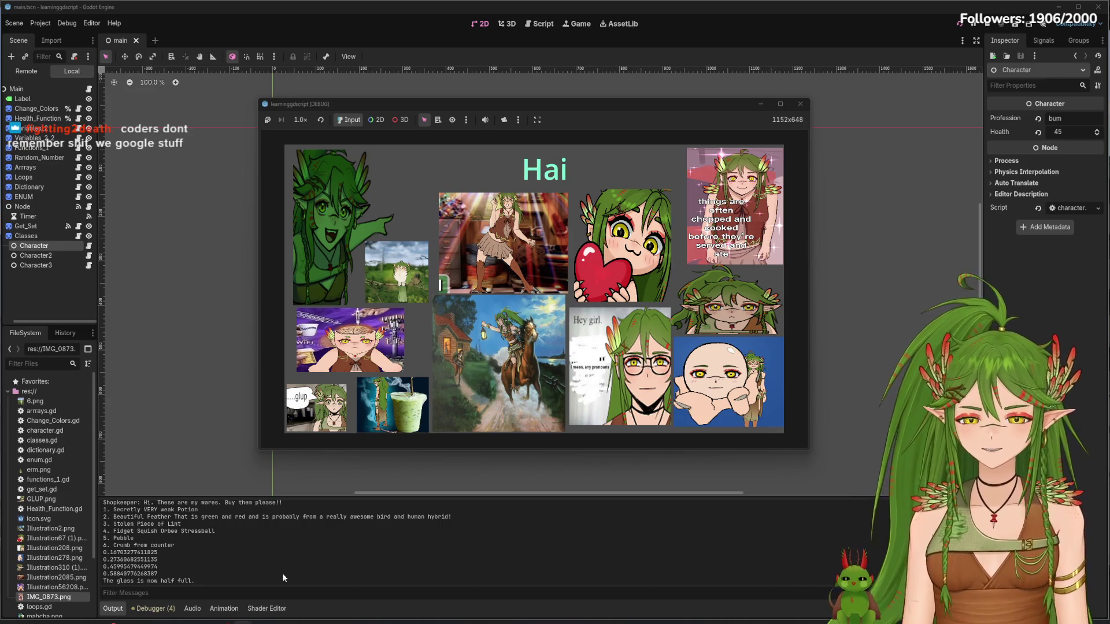
pyautogui.moveTo(806, 451)
pyautogui.mouseDown()
pyautogui.moveTo(707, 321)
pyautogui.moveTo(897, 458)
pyautogui.moveTo(855, 433)
pyautogui.moveTo(661, 404)
pyautogui.moveTo(804, 442)
pyautogui.moveTo(896, 497)
pyautogui.moveTo(838, 497)
pyautogui.mouseUp()
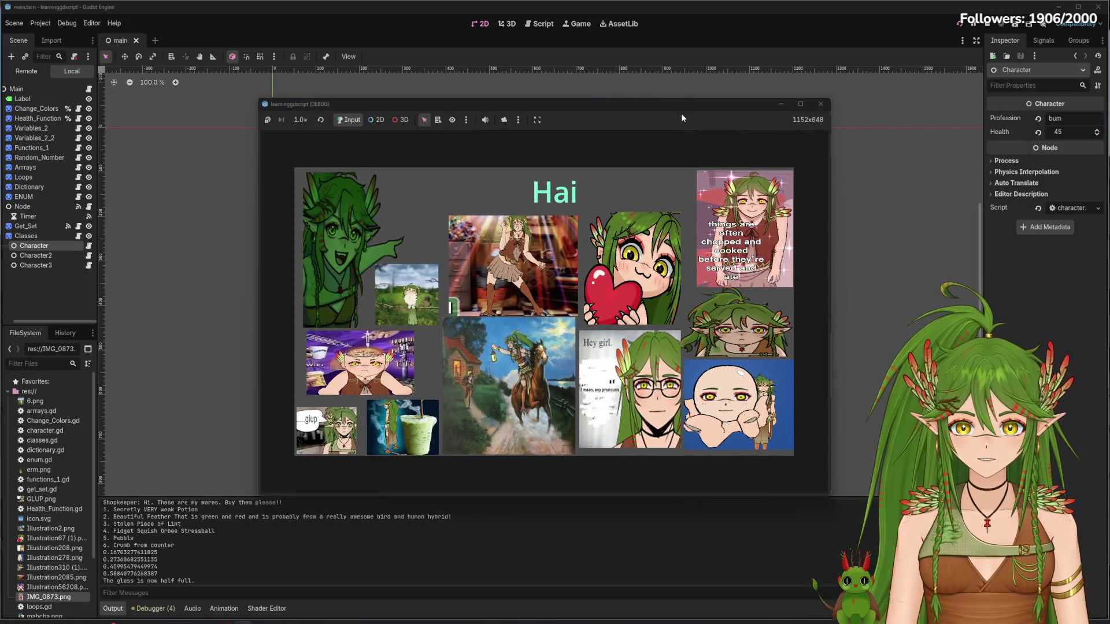
# Stretch the game window slightly, then stop the running project with F8.
pyautogui.moveTo(593, 97); pyautogui.dragTo(594, 90)
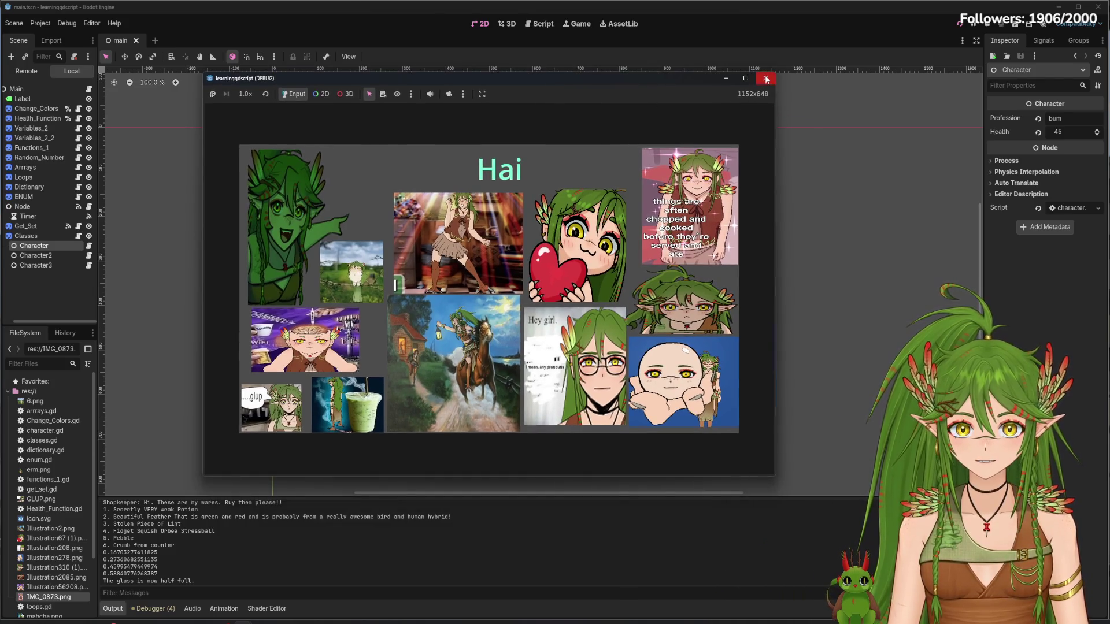
pyautogui.press('F8')
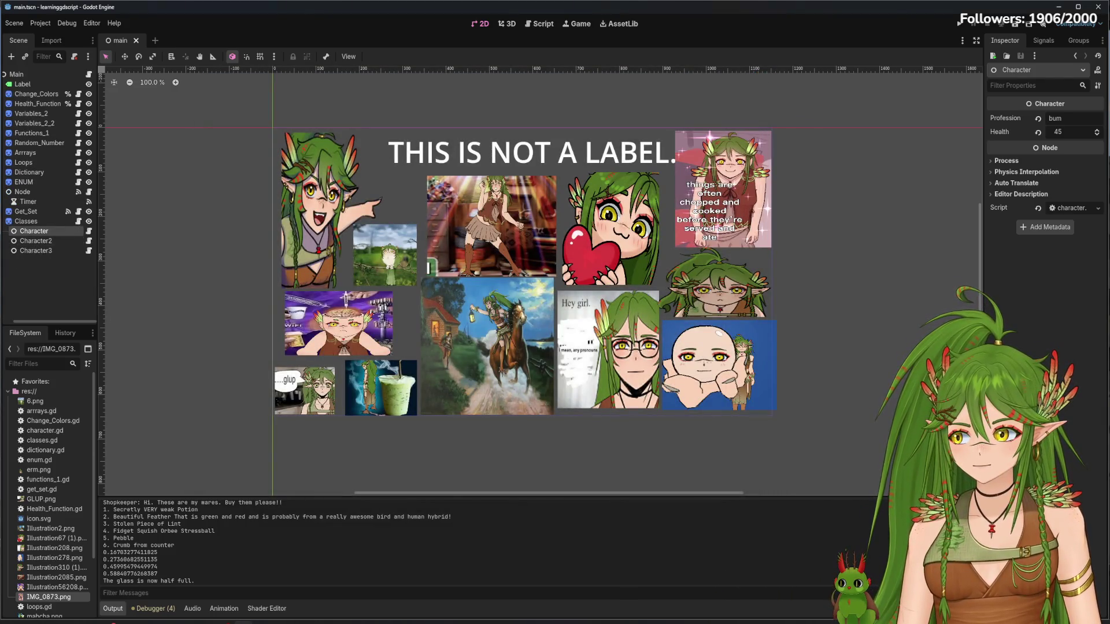